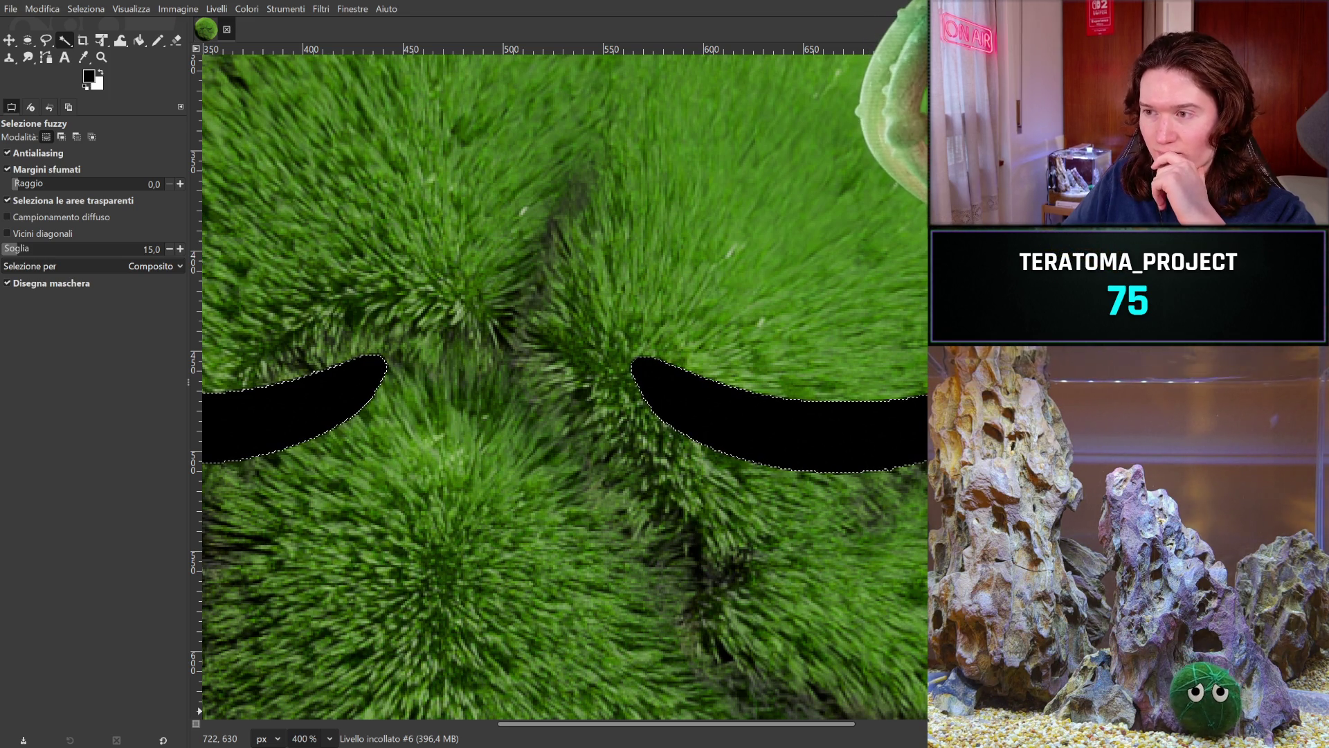
# - Cut away the moss texture around the two black crescents after undoing a trial cut
pyautogui.moveTo(594, 355); pyautogui.dragTo(740, 322)
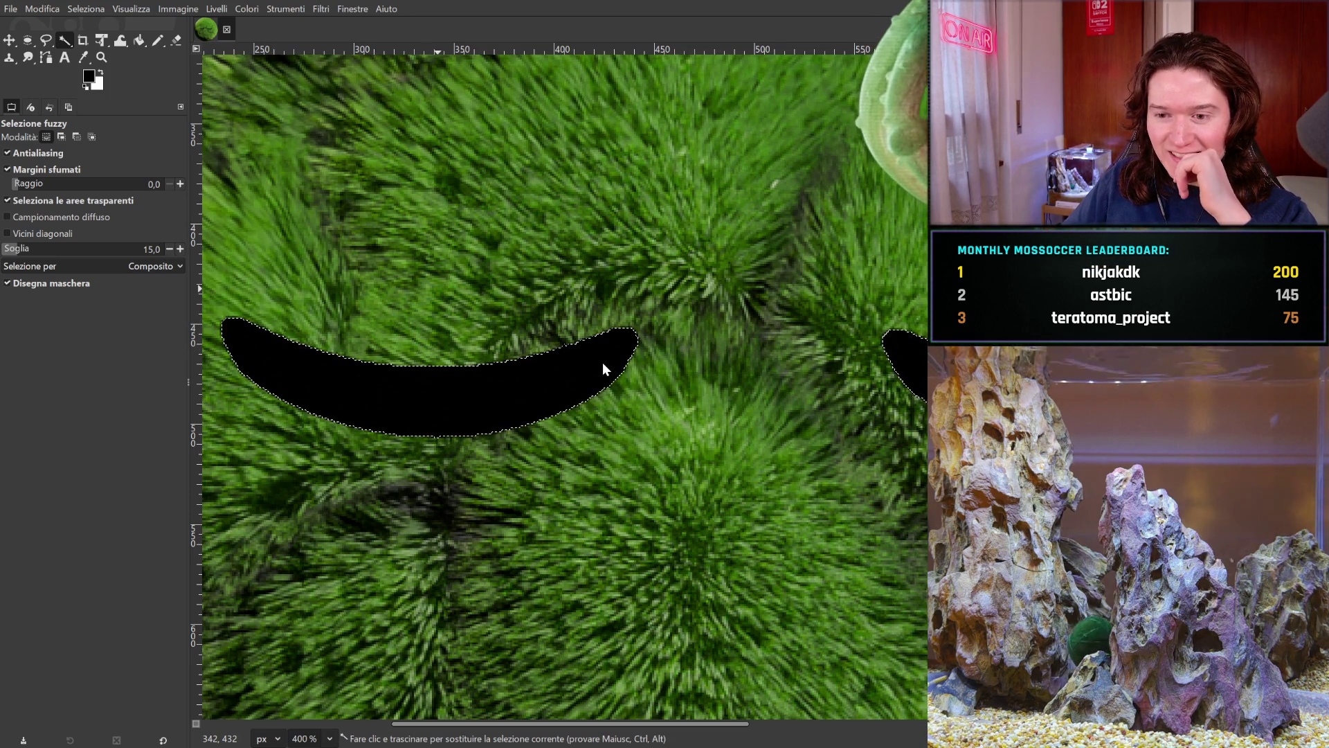
pyautogui.hotkey('ctrl', 'x')
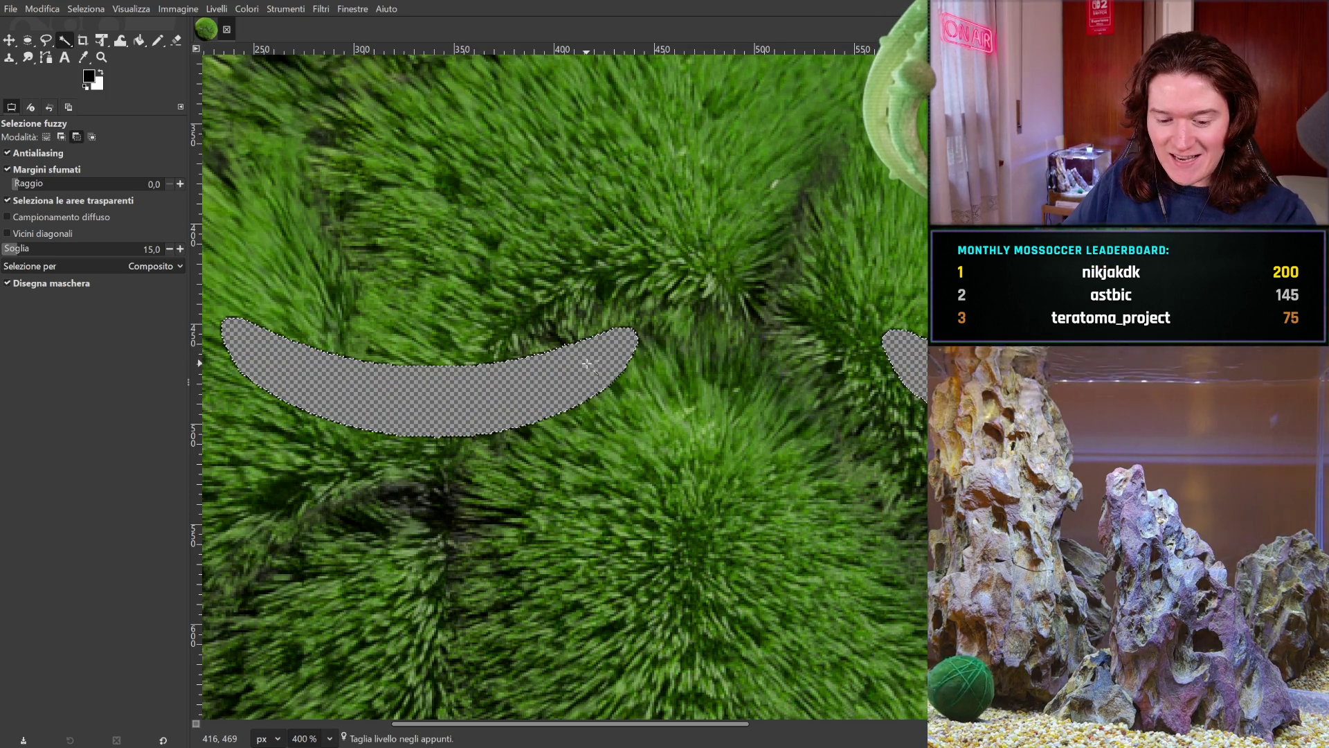
pyautogui.hotkey('ctrl', 'z')
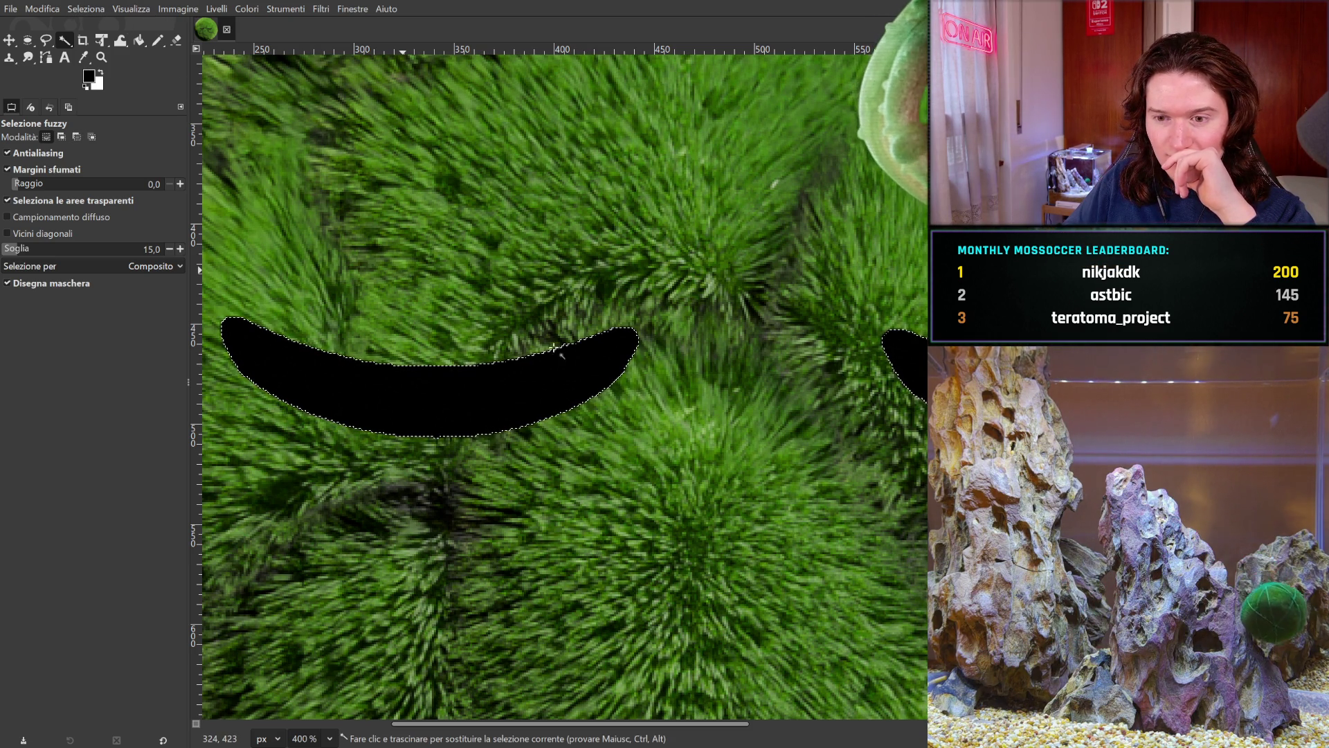
pyautogui.hotkey('ctrl', 'x')
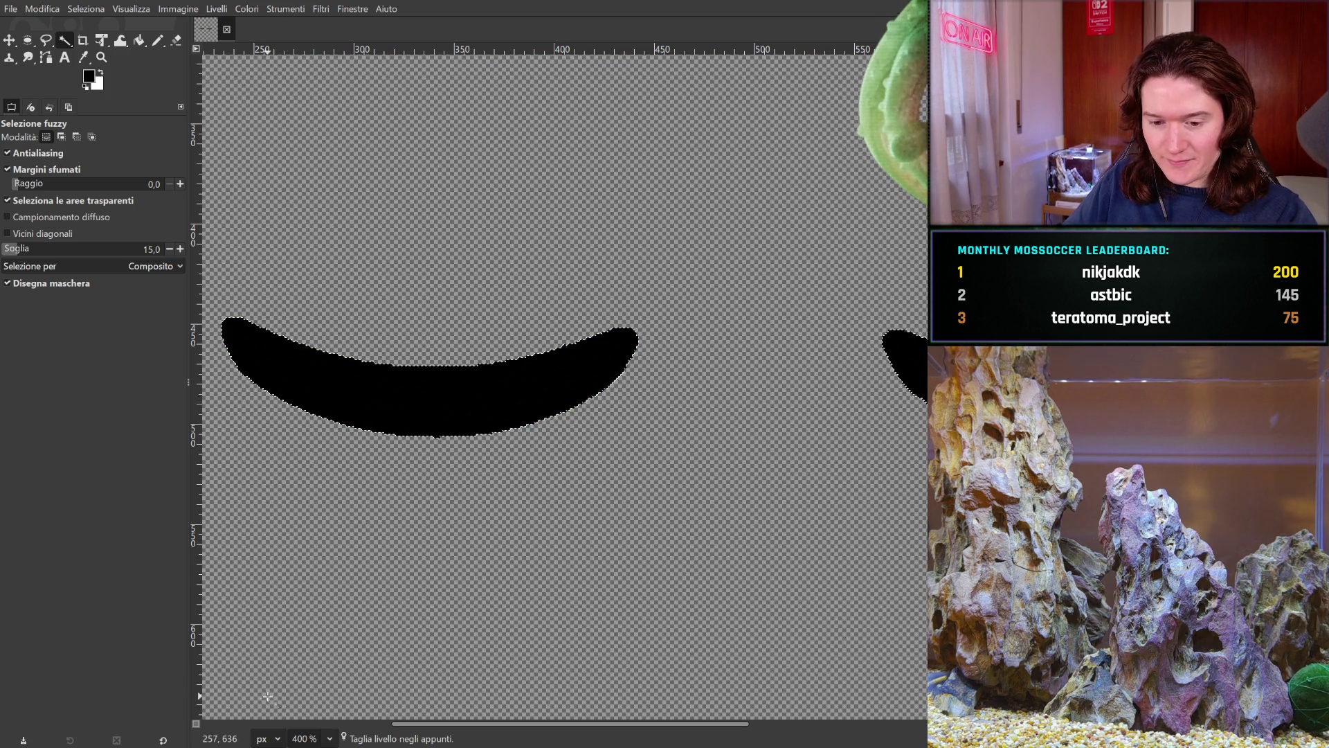
# - At 100% zoom, paste the two black closed-eye crescents back as a regular layer
pyautogui.press('1')
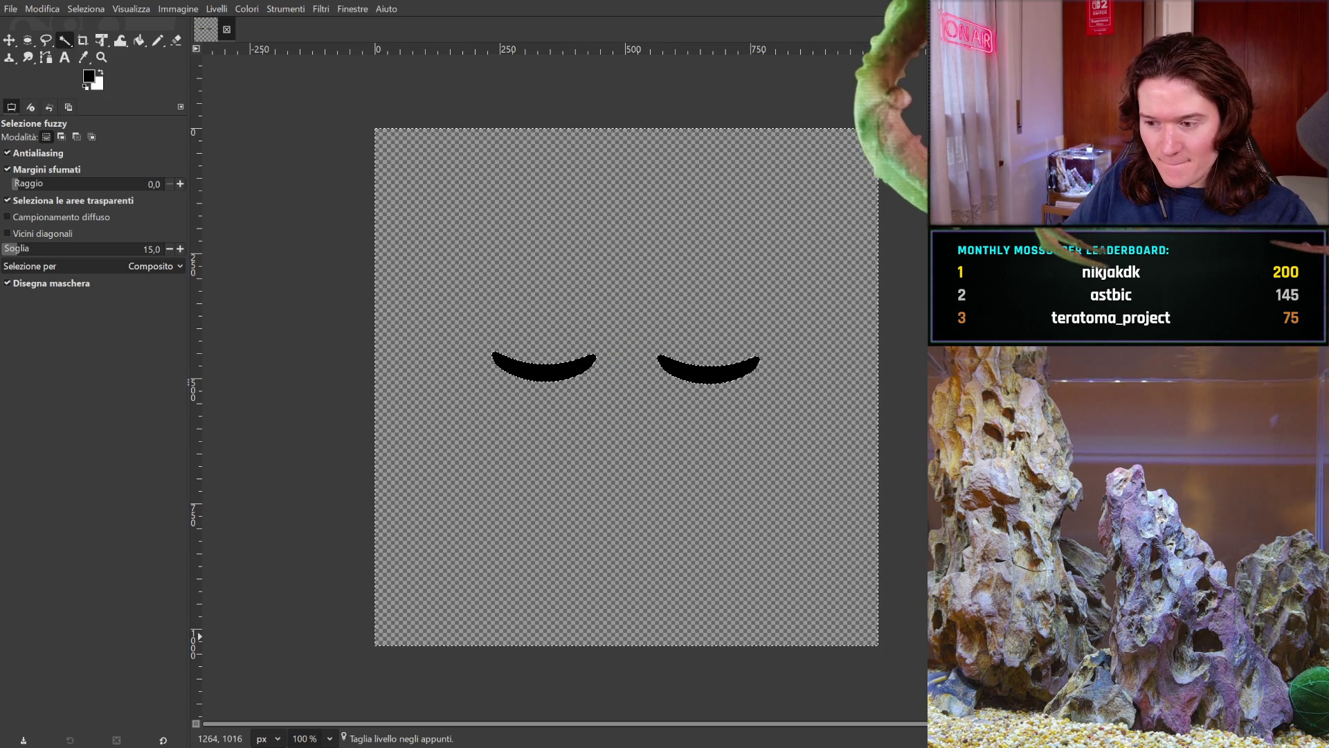
pyautogui.press('shift')
pyautogui.hotkey('ctrl', 'v')
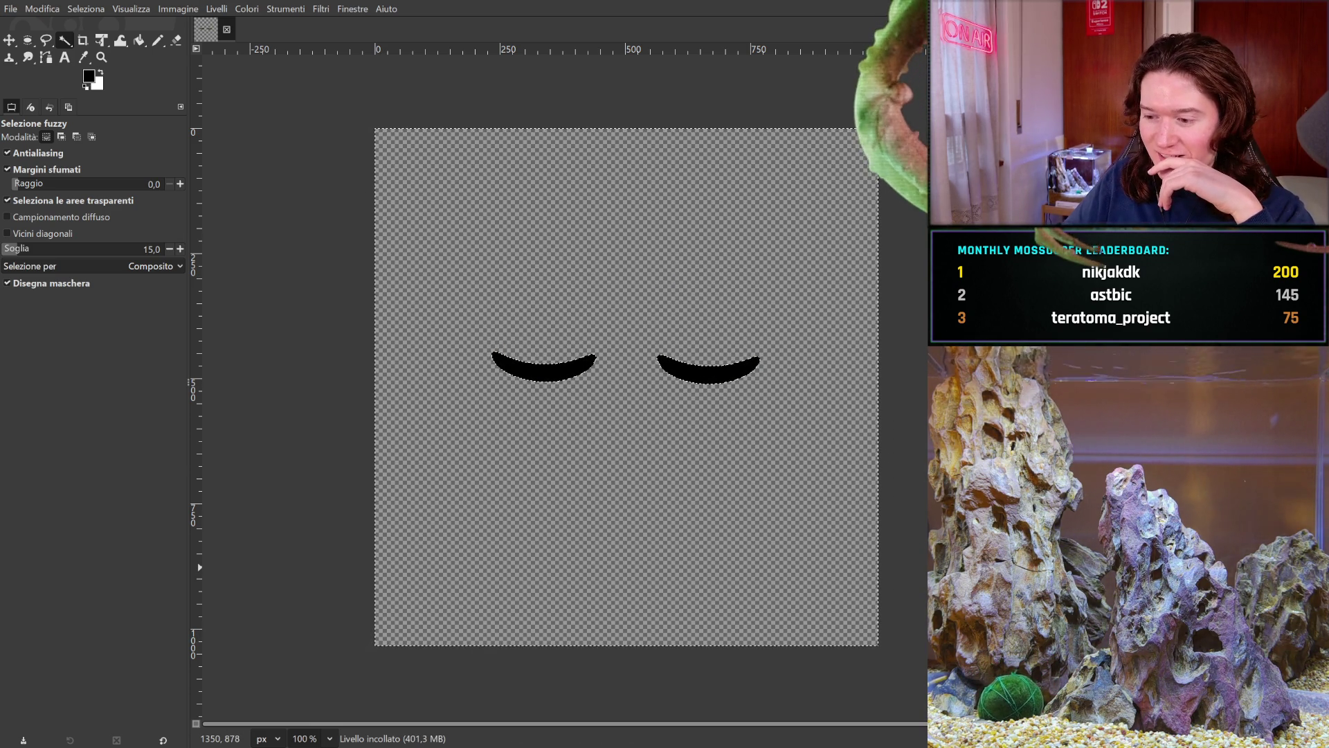
pyautogui.hotkey('ctrl', 'z')
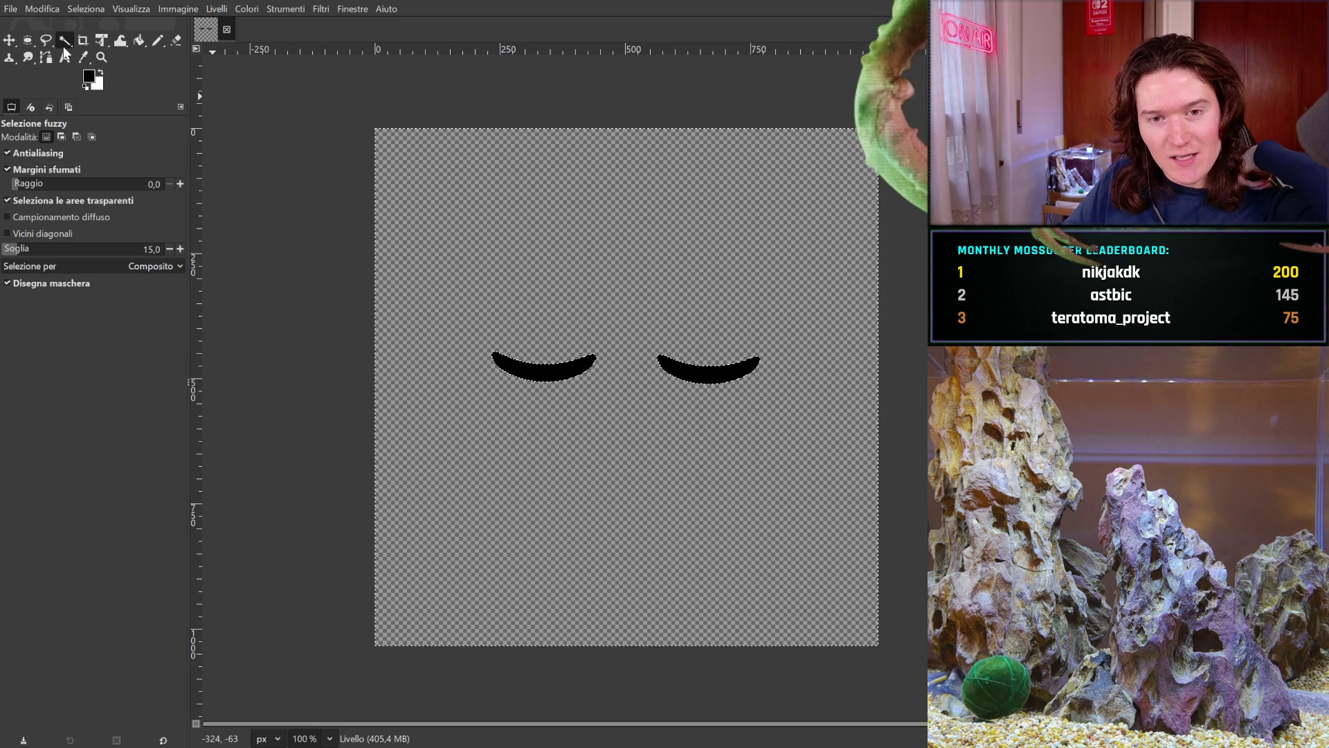
# - Draw a circular Ellipse Select selection over the canvas, enlarged to about 990 px
pyautogui.press('e')
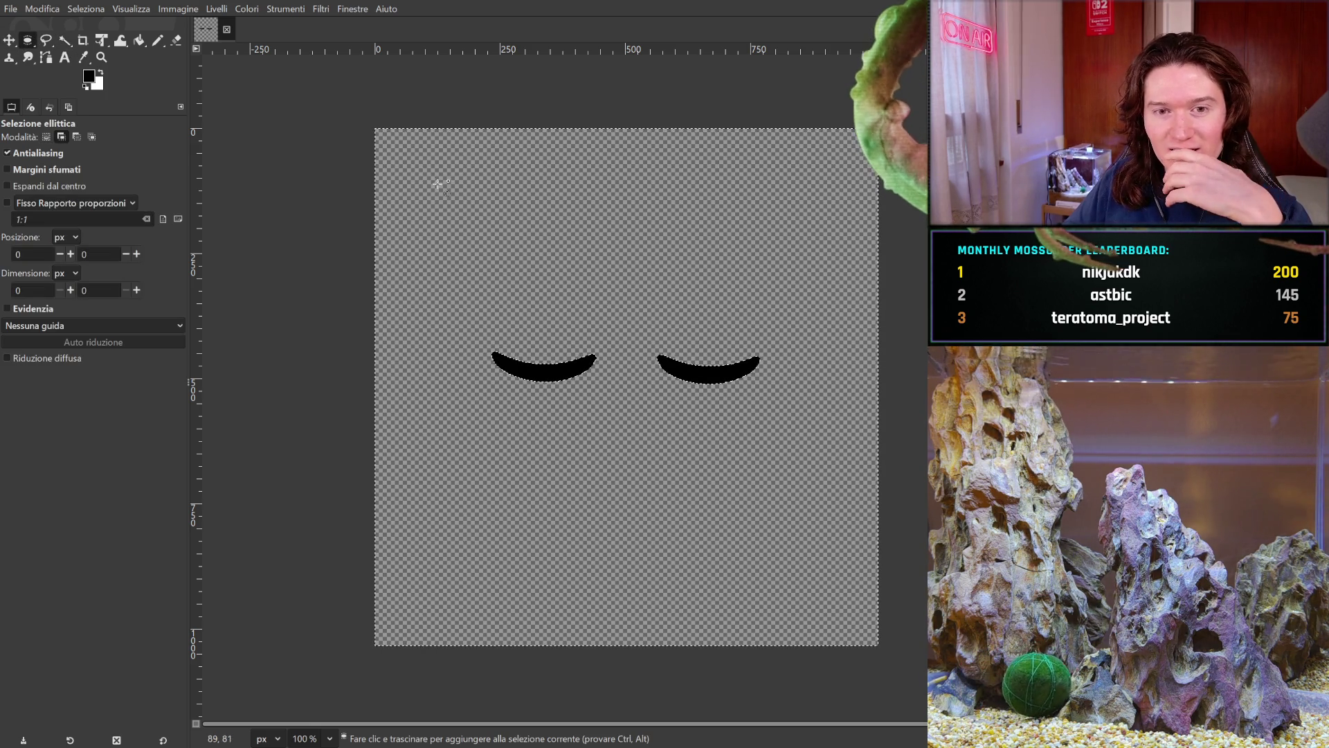
pyautogui.moveTo(383, 132)
pyautogui.mouseDown()
pyautogui.moveTo(549, 358)
pyautogui.moveTo(790, 571)
pyautogui.mouseUp()
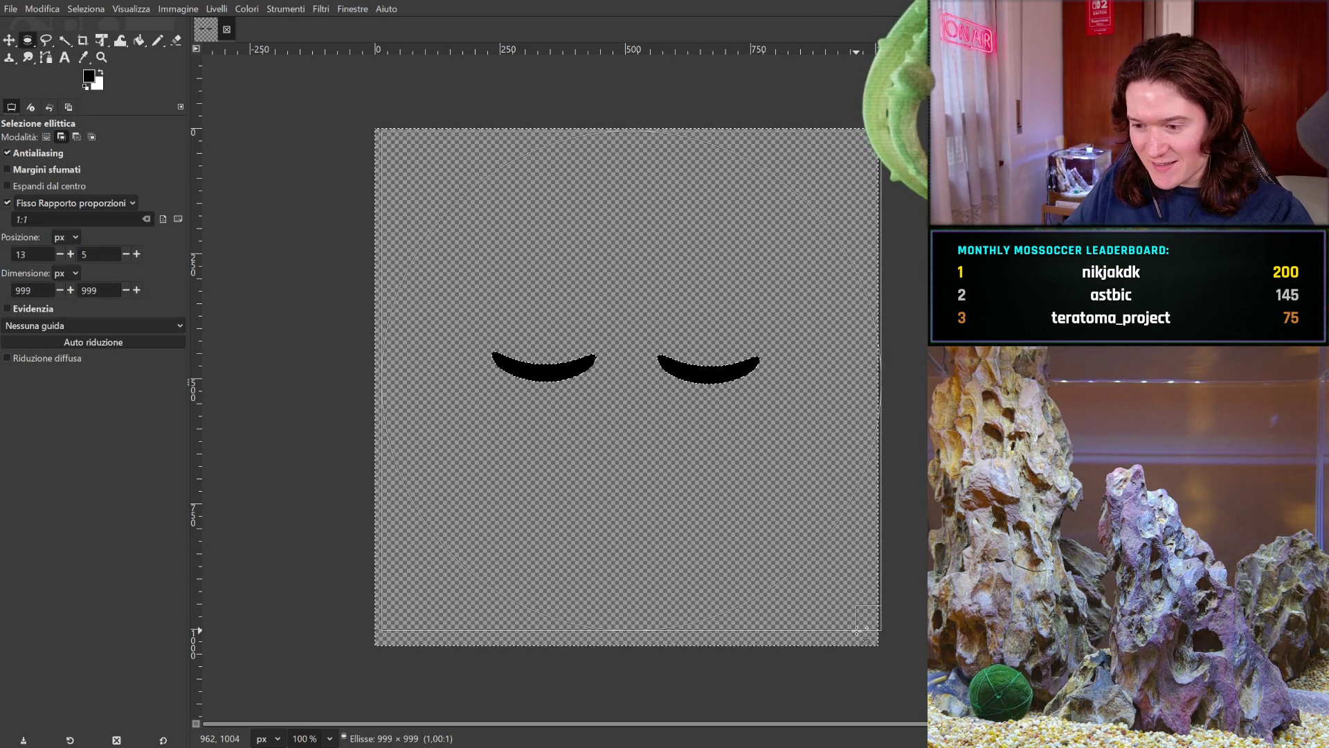
pyautogui.moveTo(856, 624); pyautogui.dragTo(857, 625)
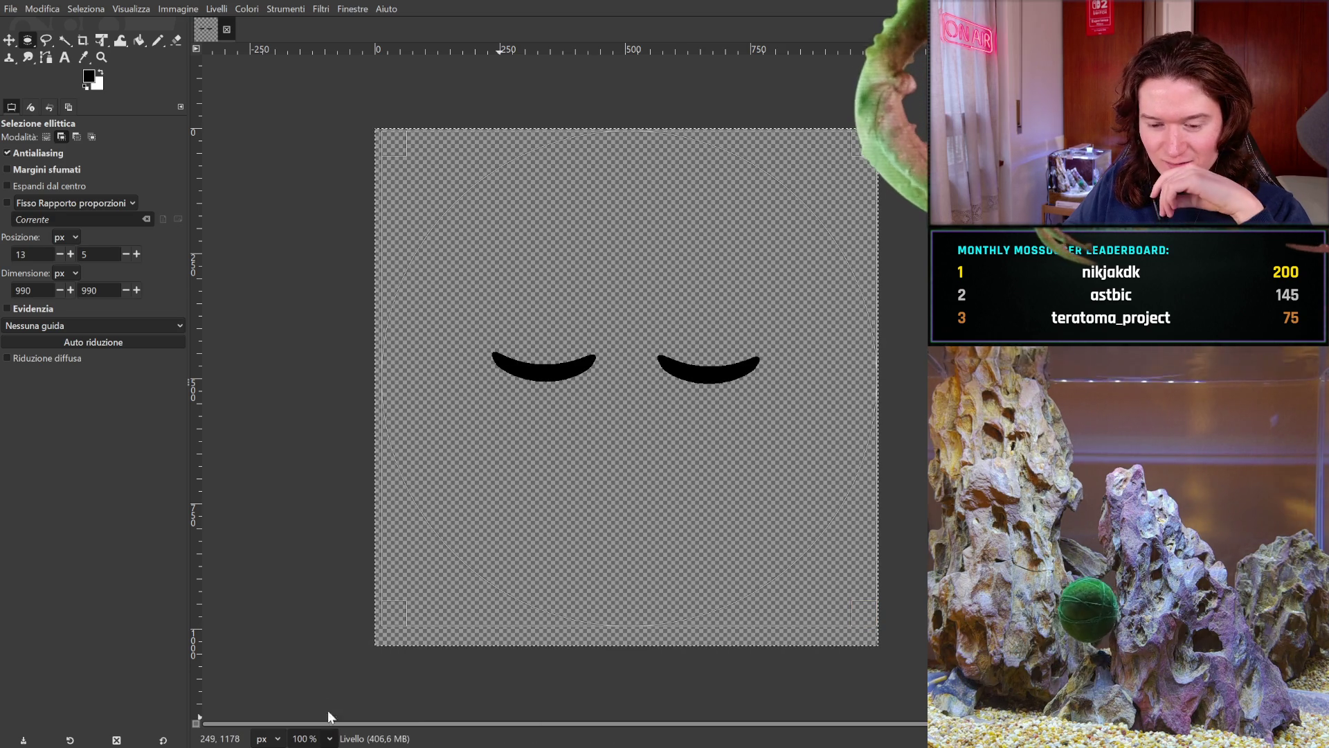
# - Zoom in and resize the circle to 993 px, stretching it toward the canvas's left edge
pyautogui.press('3')
pyautogui.moveTo(787, 468)
pyautogui.mouseDown()
pyautogui.moveTo(394, 252)
pyautogui.moveTo(297, 297)
pyautogui.mouseUp()
pyautogui.moveTo(520, 489)
pyautogui.mouseDown()
pyautogui.moveTo(448, 130)
pyautogui.moveTo(658, 534)
pyautogui.mouseUp()
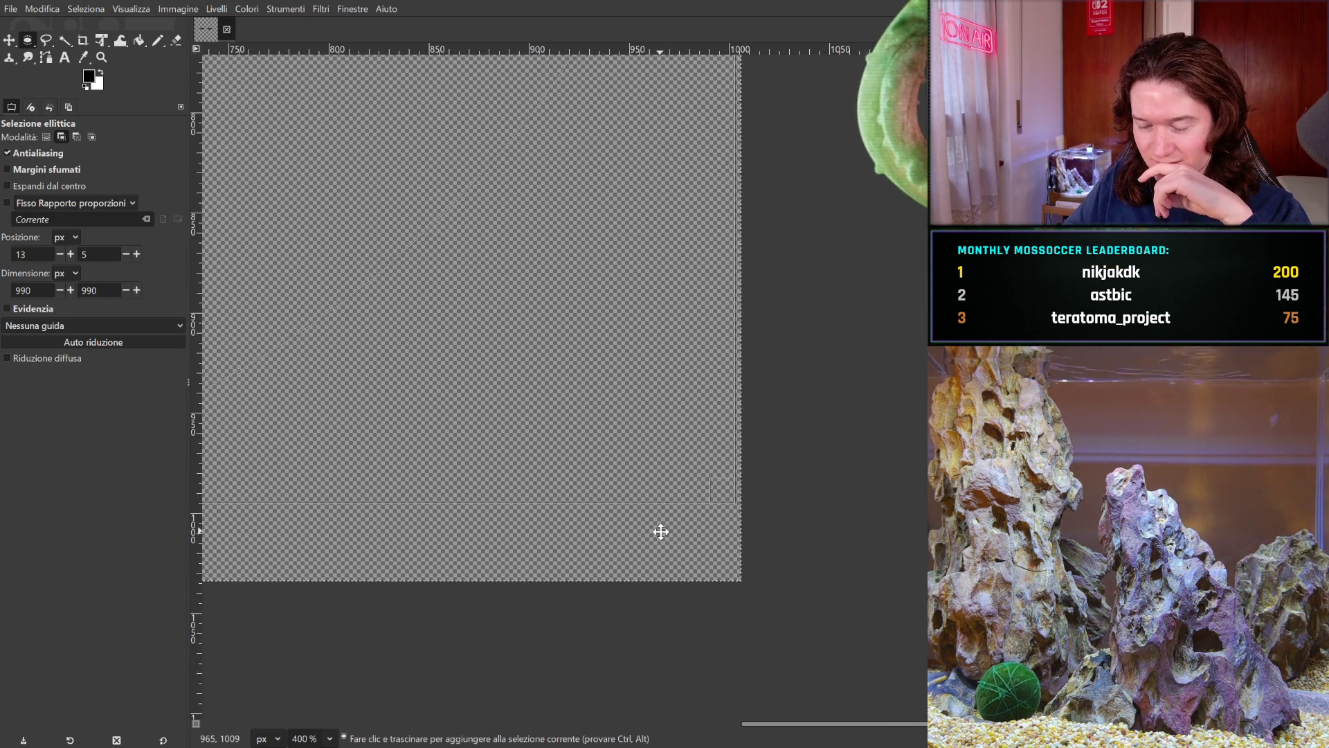
pyautogui.moveTo(720, 487); pyautogui.dragTo(721, 489)
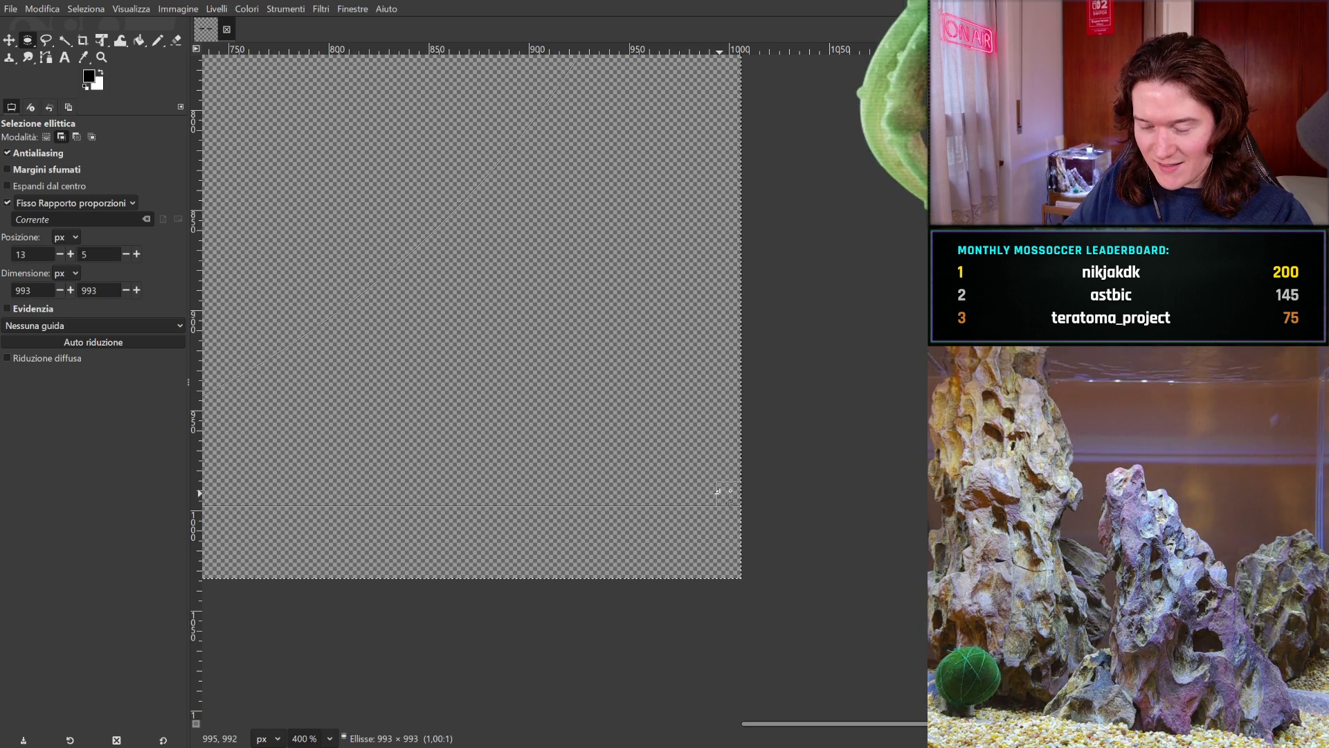
pyautogui.moveTo(468, 547); pyautogui.dragTo(1023, 503)
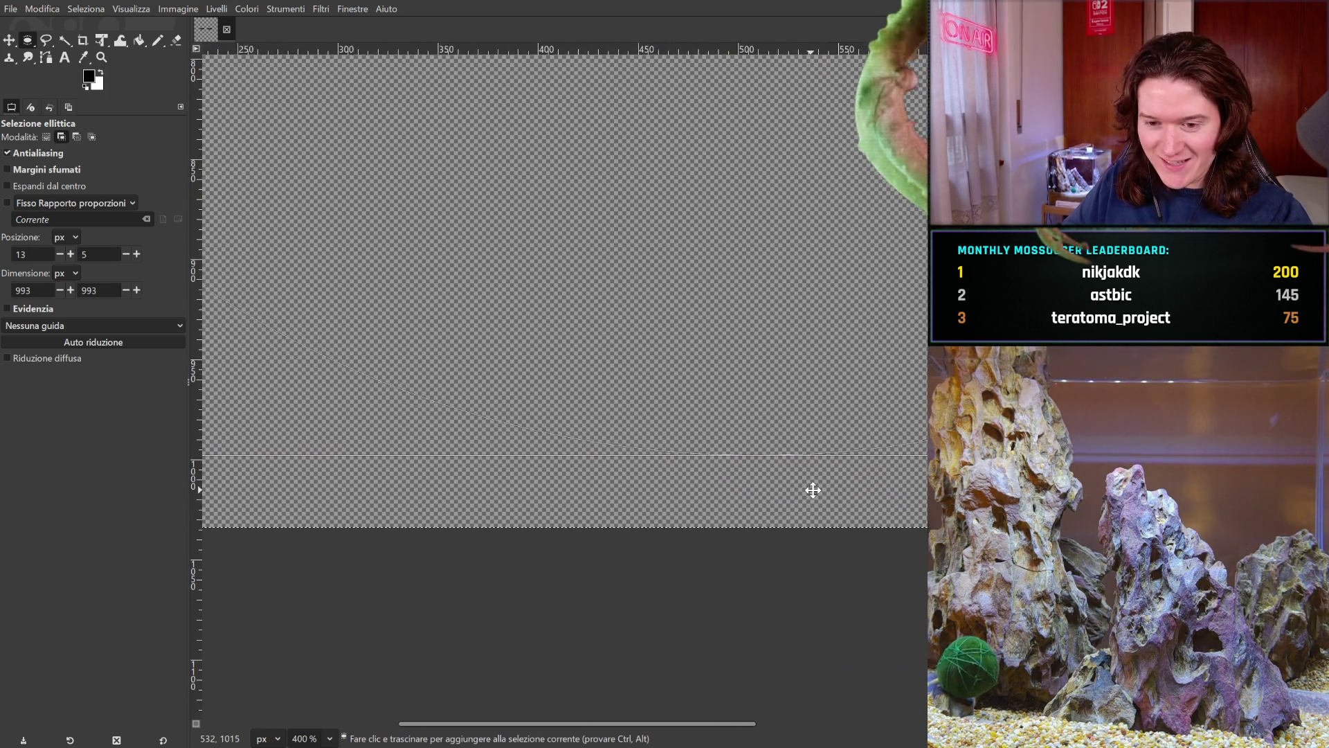
pyautogui.moveTo(801, 489); pyautogui.dragTo(1024, 512)
pyautogui.moveTo(392, 579)
pyautogui.mouseDown()
pyautogui.moveTo(561, 498)
pyautogui.moveTo(825, 575)
pyautogui.mouseUp()
pyautogui.moveTo(552, 504); pyautogui.dragTo(535, 530)
# - Scroll around the canvas to check the 1006 × 1006 px circle at position 0, 5
pyautogui.scroll(5, 558, 432)
pyautogui.hscroll(-2, 558, 432)
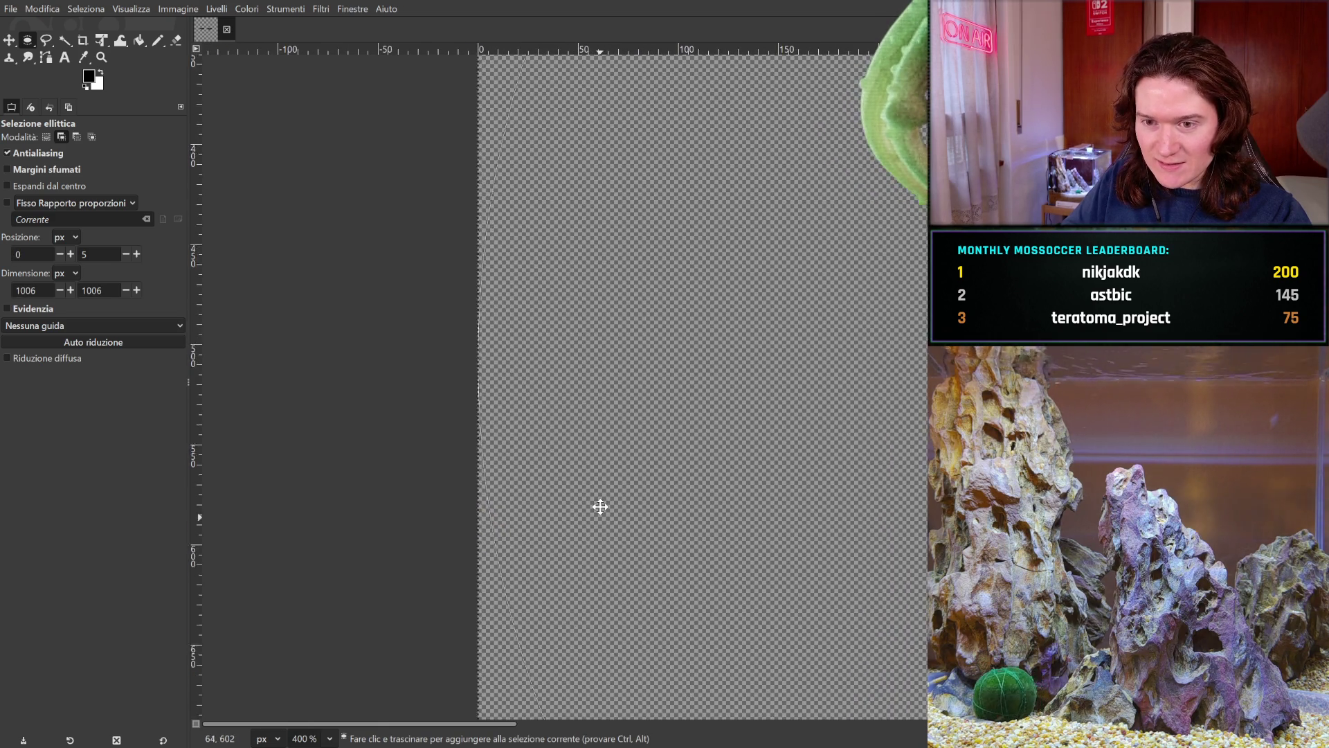
pyautogui.scroll(4, 715, 201)
pyautogui.scroll(3, 681, 405)
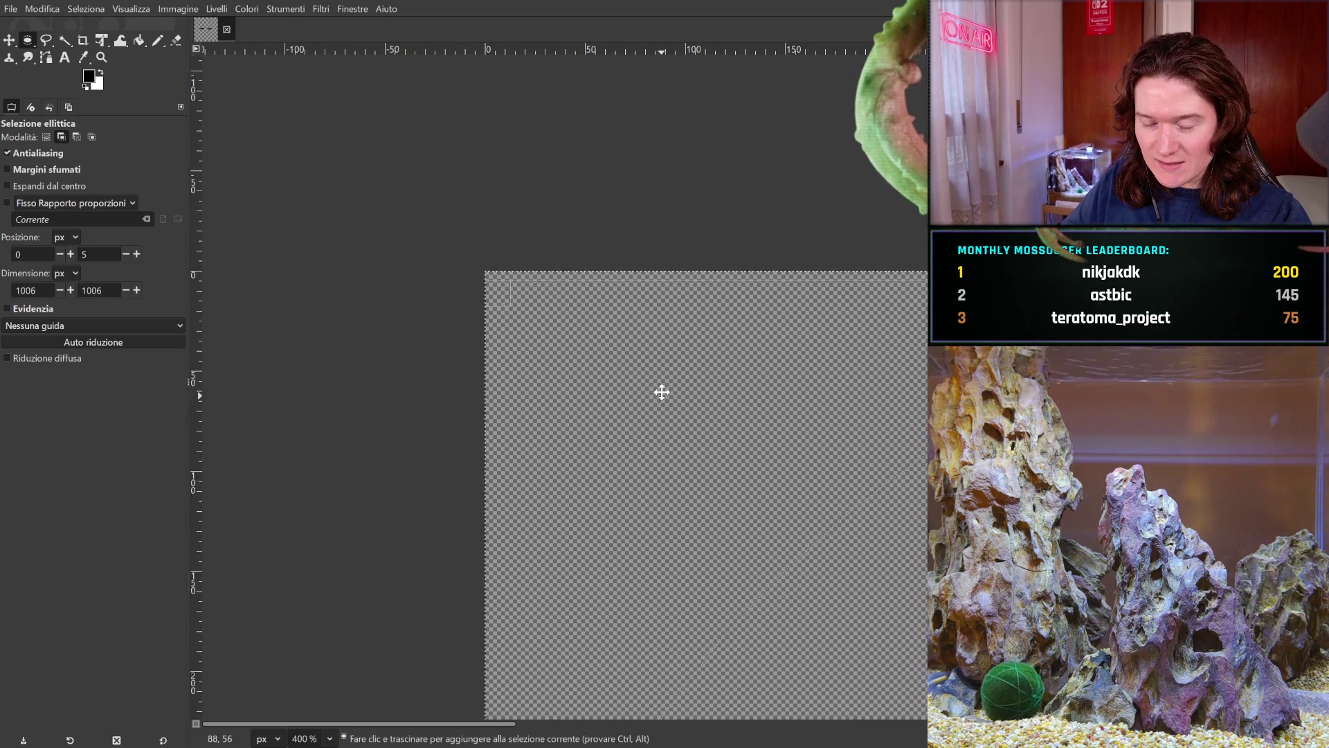
pyautogui.hscroll(10, 767, 378)
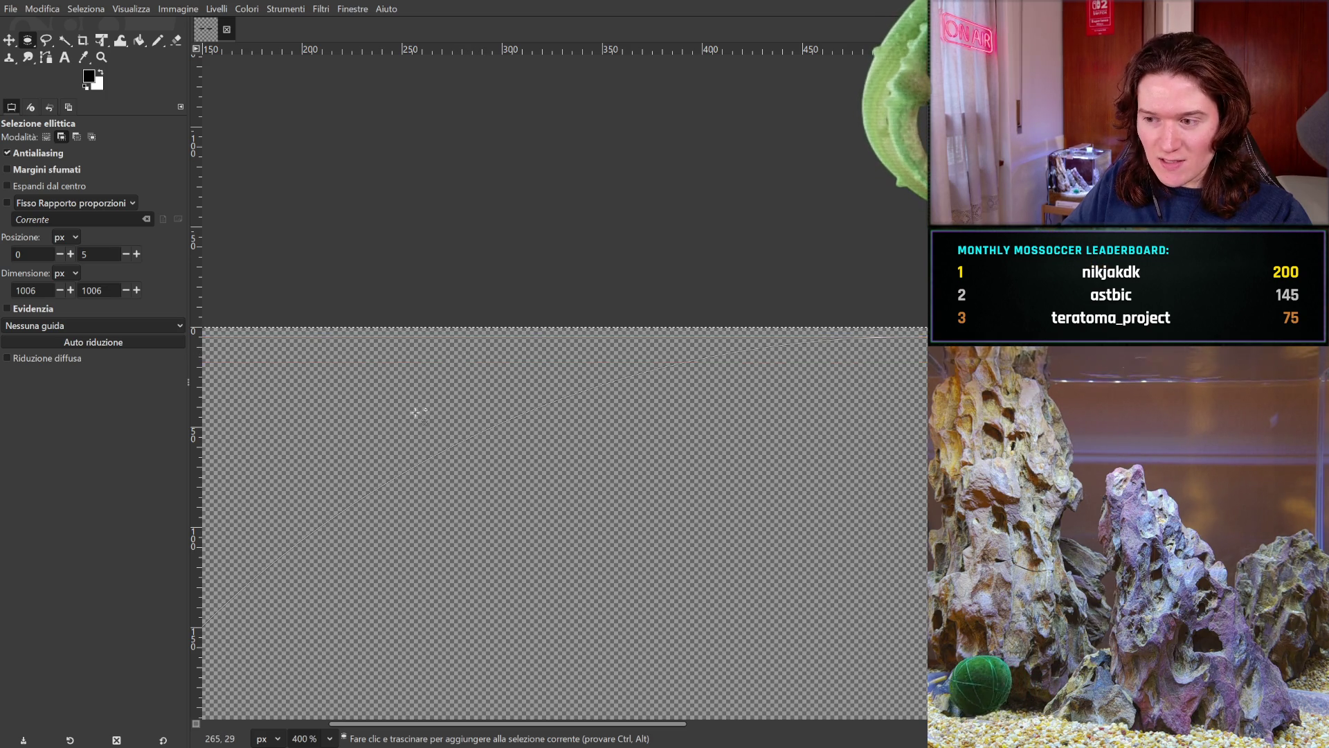
pyautogui.hscroll(6, 641, 484)
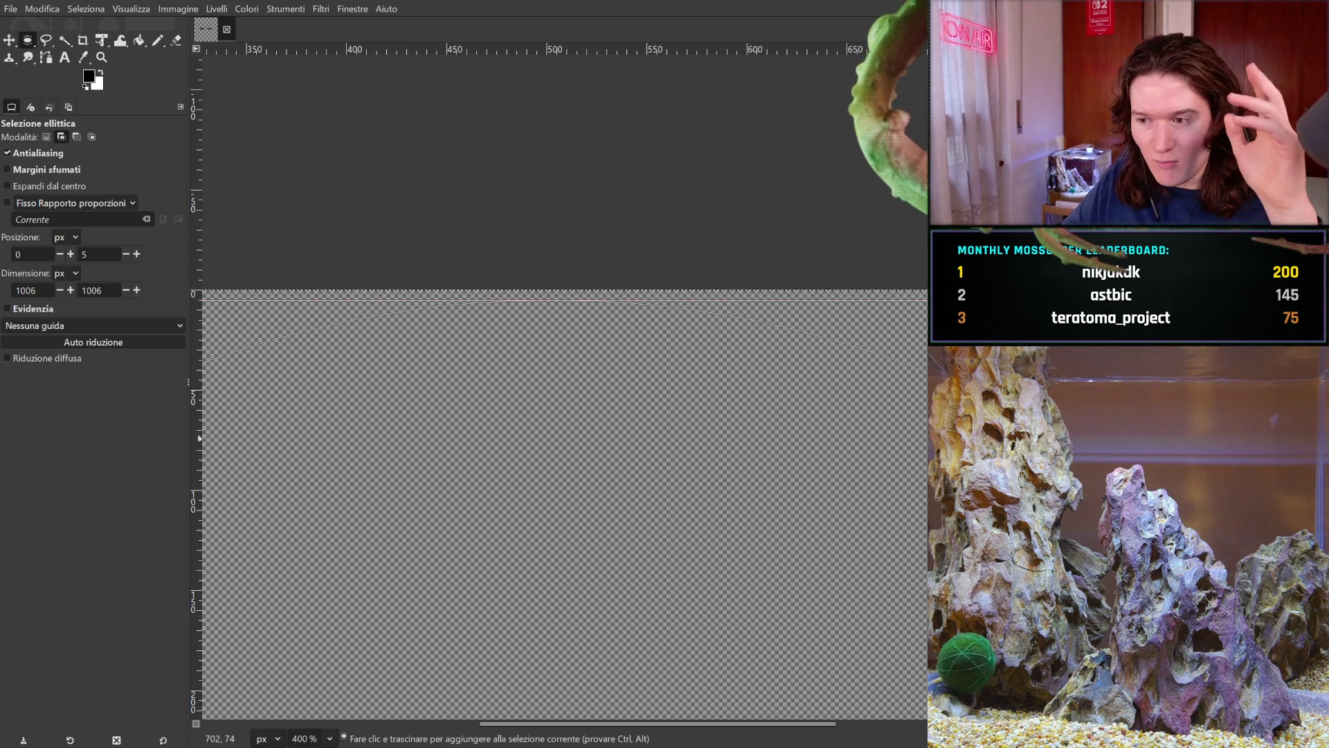
pyautogui.hscroll(9, 688, 427)
pyautogui.hscroll(-10, 352, 376)
pyautogui.hscroll(-2, 565, 471)
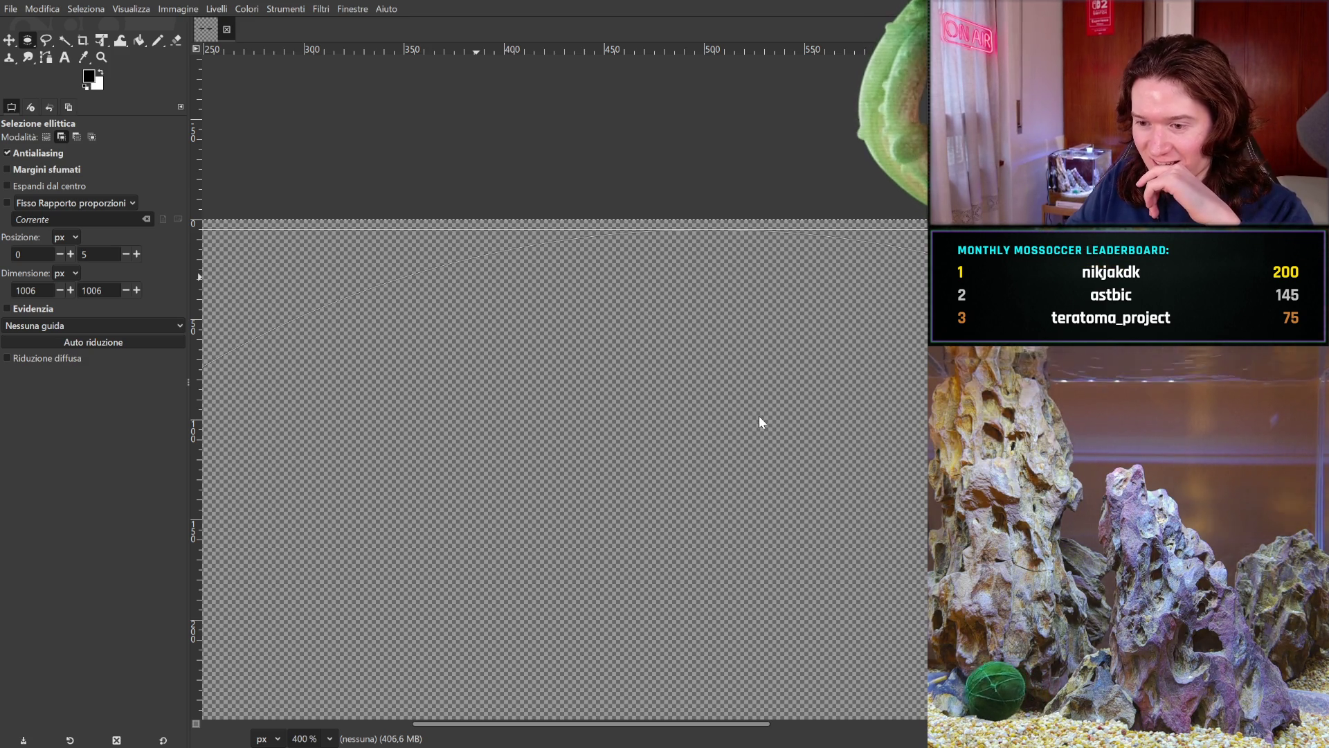
# - Click the canvas to clear the circular selection and scroll back toward the top-left
pyautogui.click(701, 534)
pyautogui.scroll(1, 701, 534)
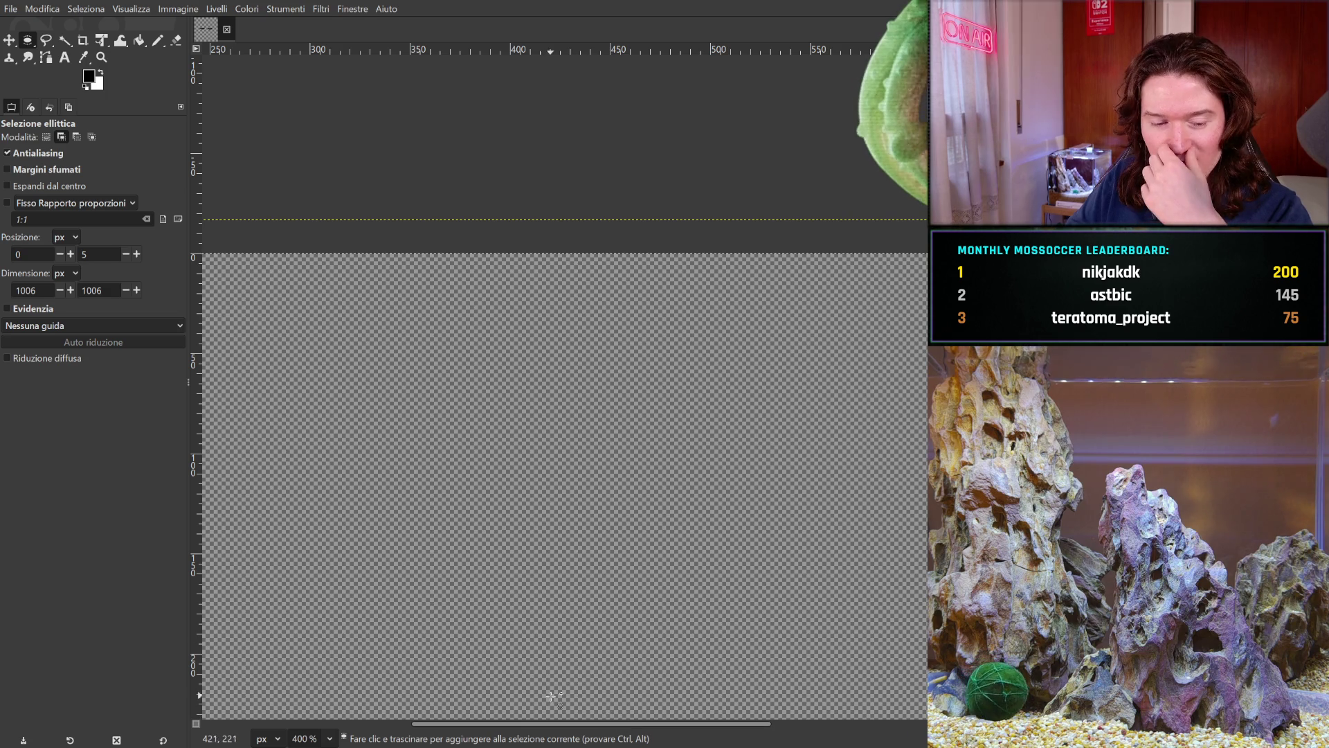
pyautogui.hscroll(-5, 520, 724)
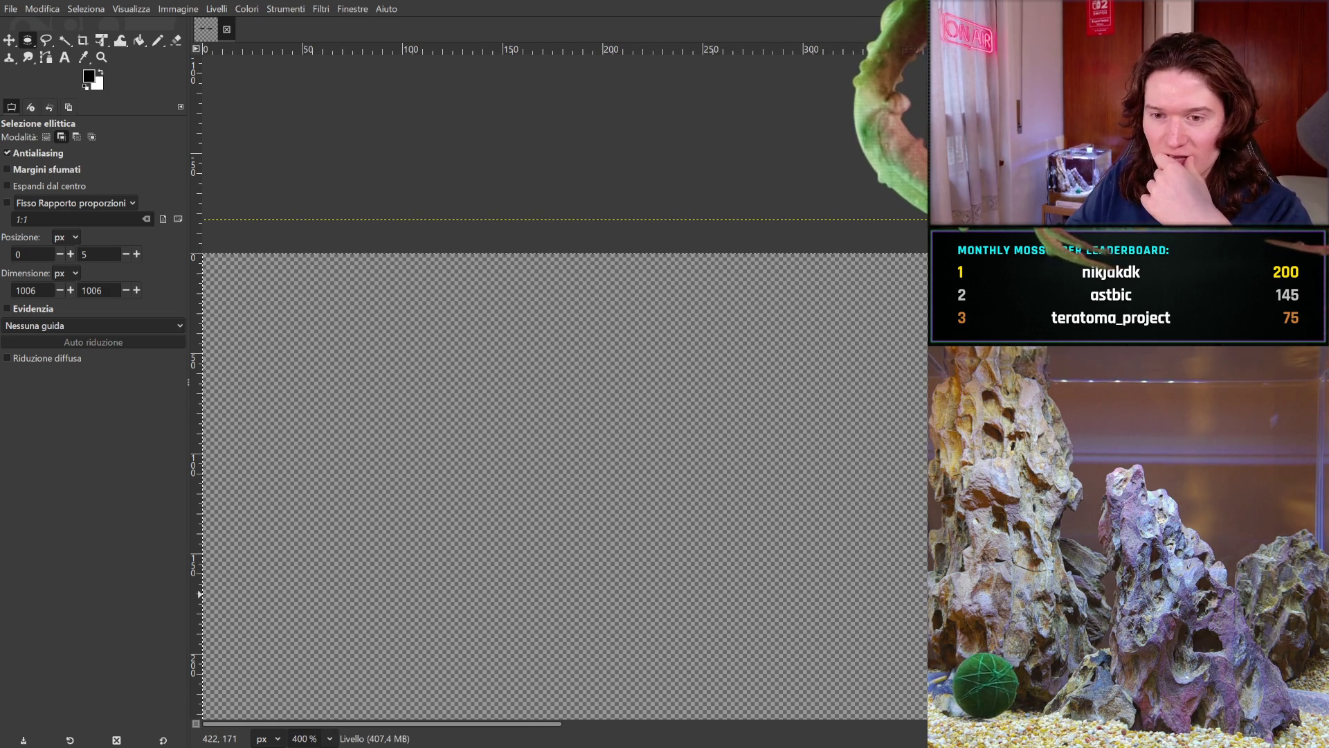
pyautogui.scroll(-2, 704, 258)
pyautogui.hscroll(-2, 704, 258)
pyautogui.scroll(-10, 704, 258)
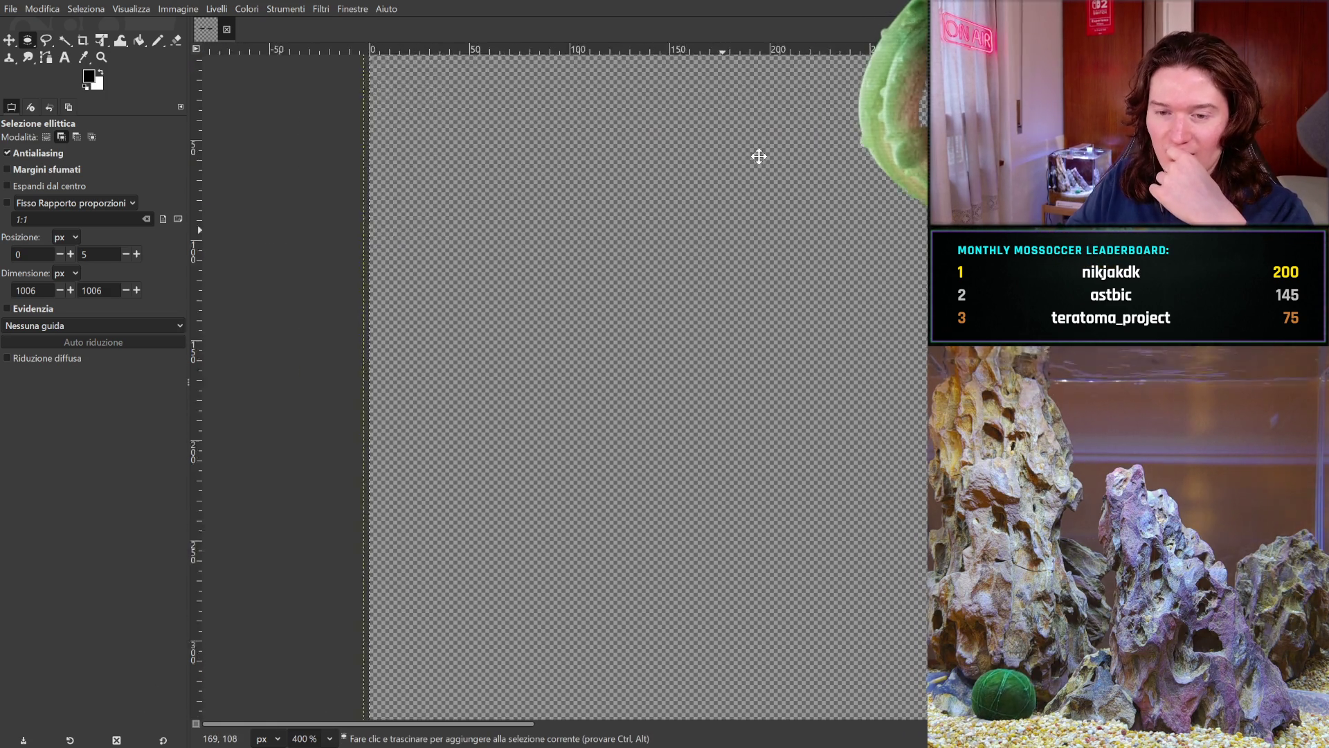
pyautogui.hscroll(3, 490, 270)
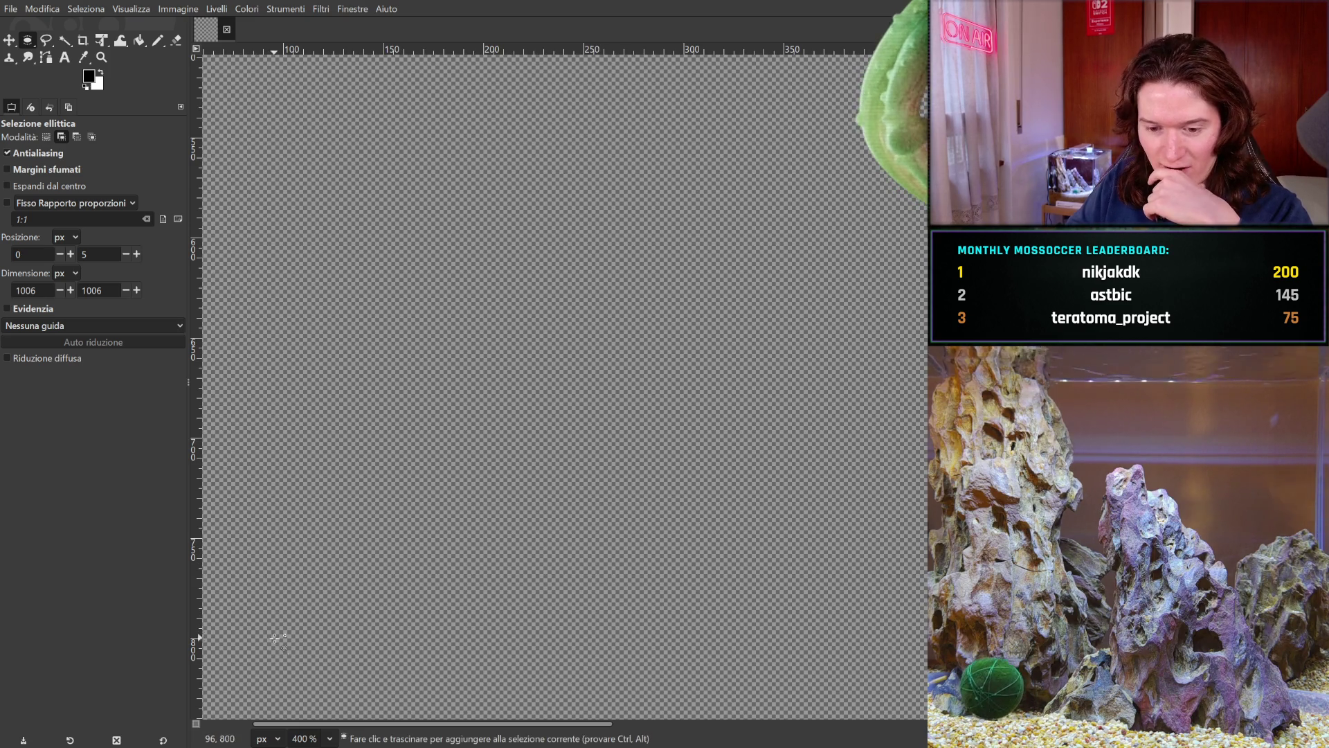
# - Zoom to 100% so the whole transparent canvas is visible
pyautogui.press('1')
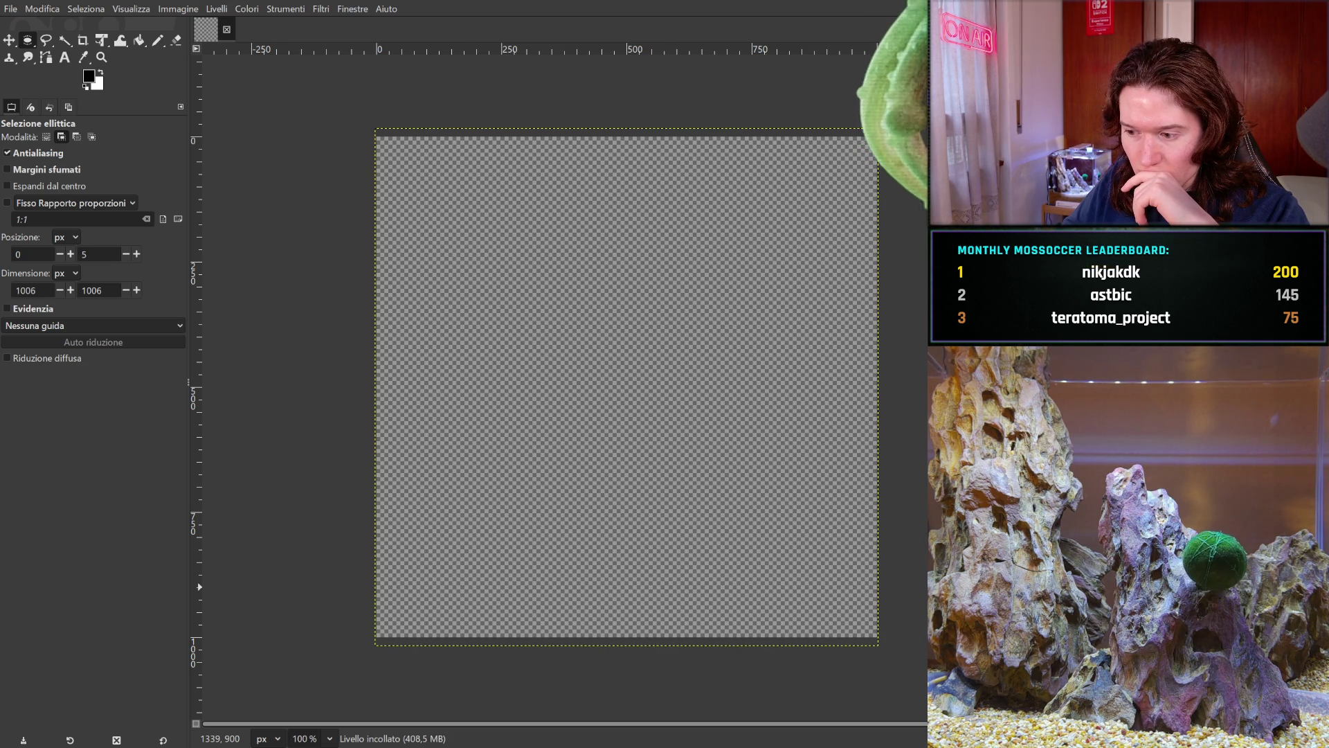
# - Paste the half-closed eye variant as Livello incollato #3 and set the selection width to 1000
pyautogui.hotkey('ctrl', 'z')
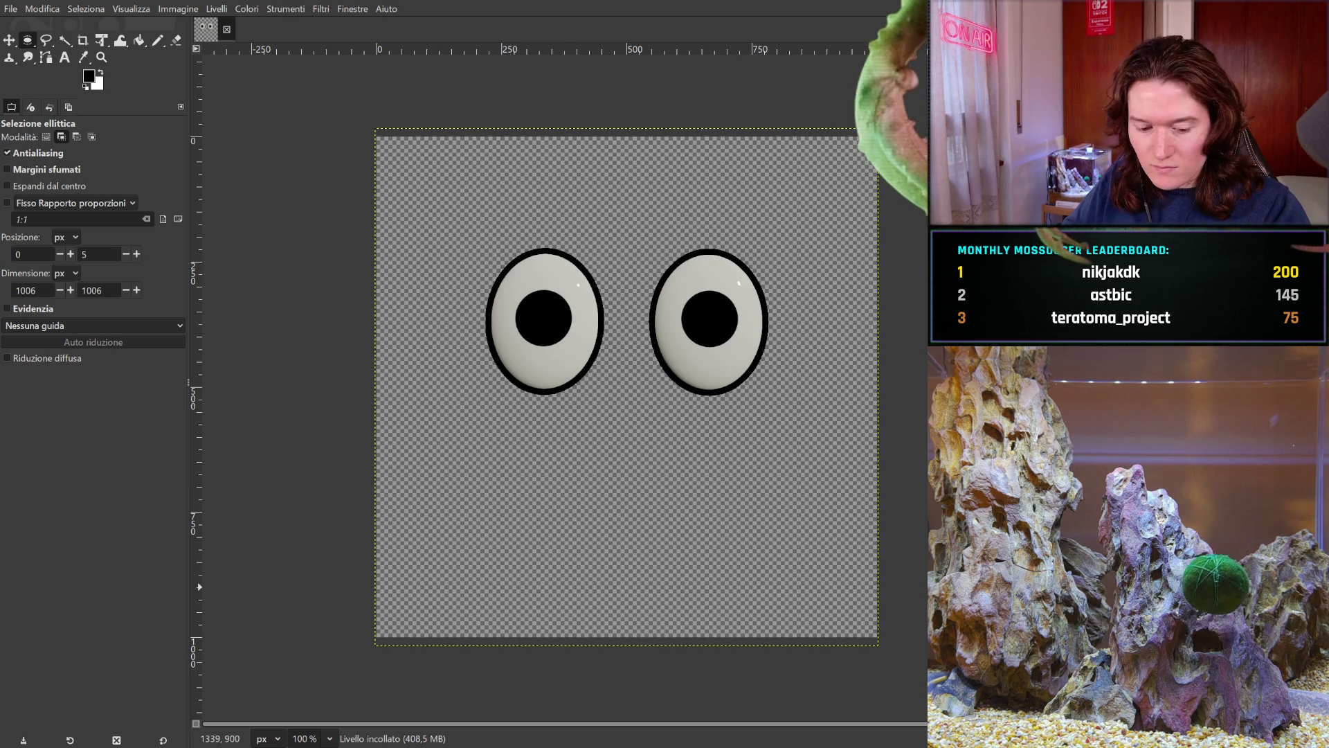
pyautogui.hotkey('ctrl', 'z')
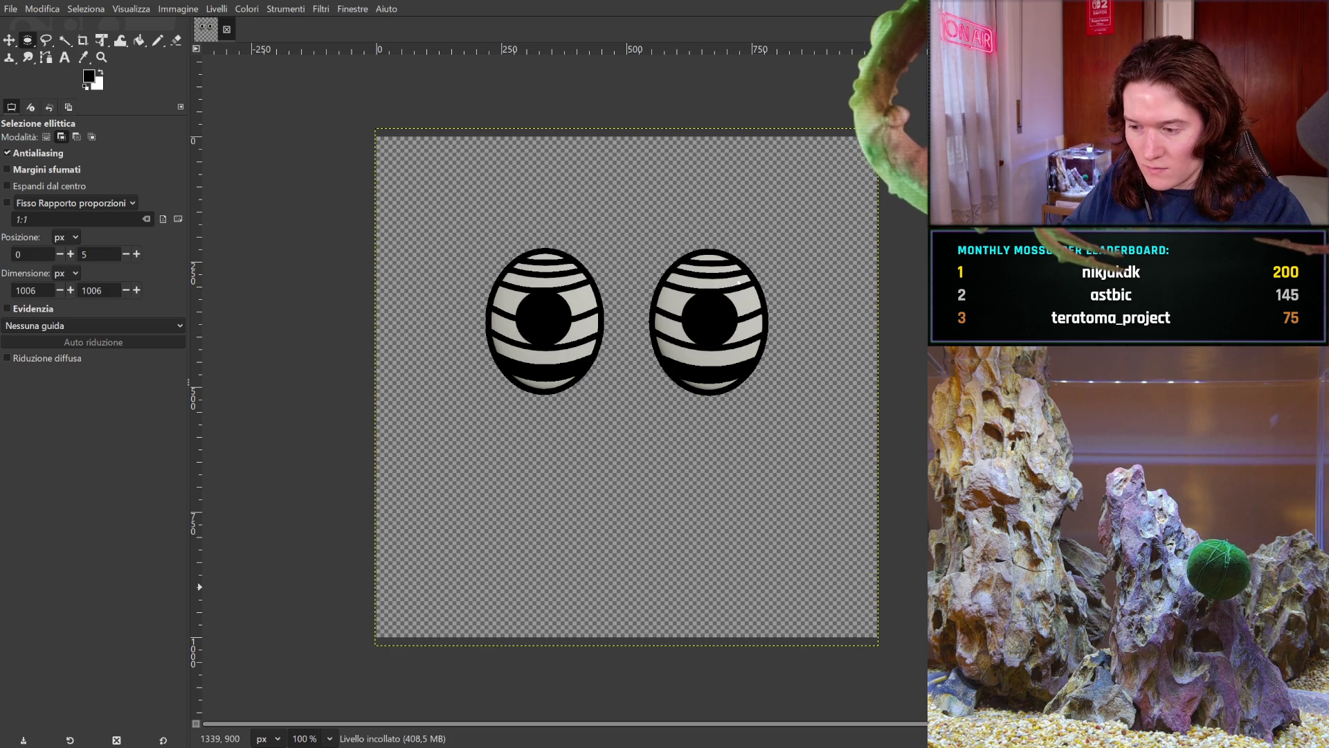
pyautogui.hotkey('ctrl', 'z')
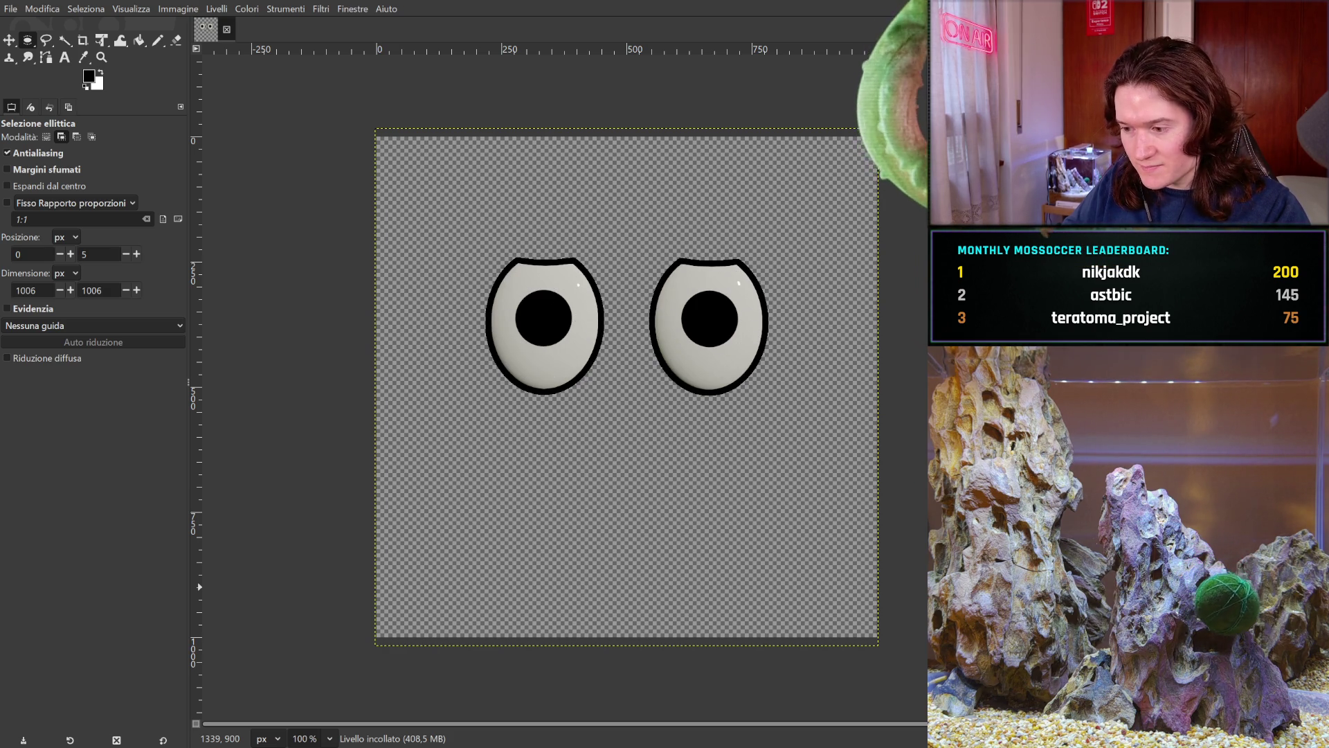
pyautogui.hotkey('ctrl', 'z')
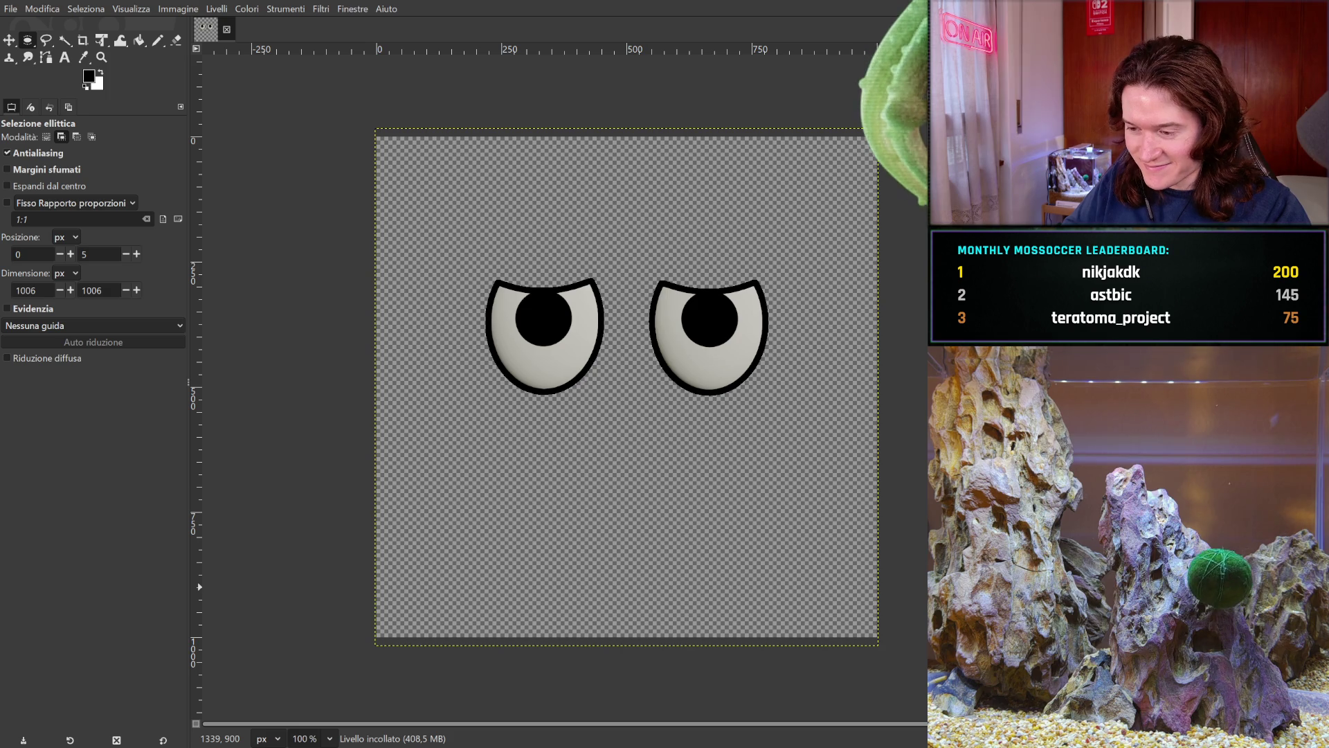
pyautogui.hotkey('ctrl', 'v')
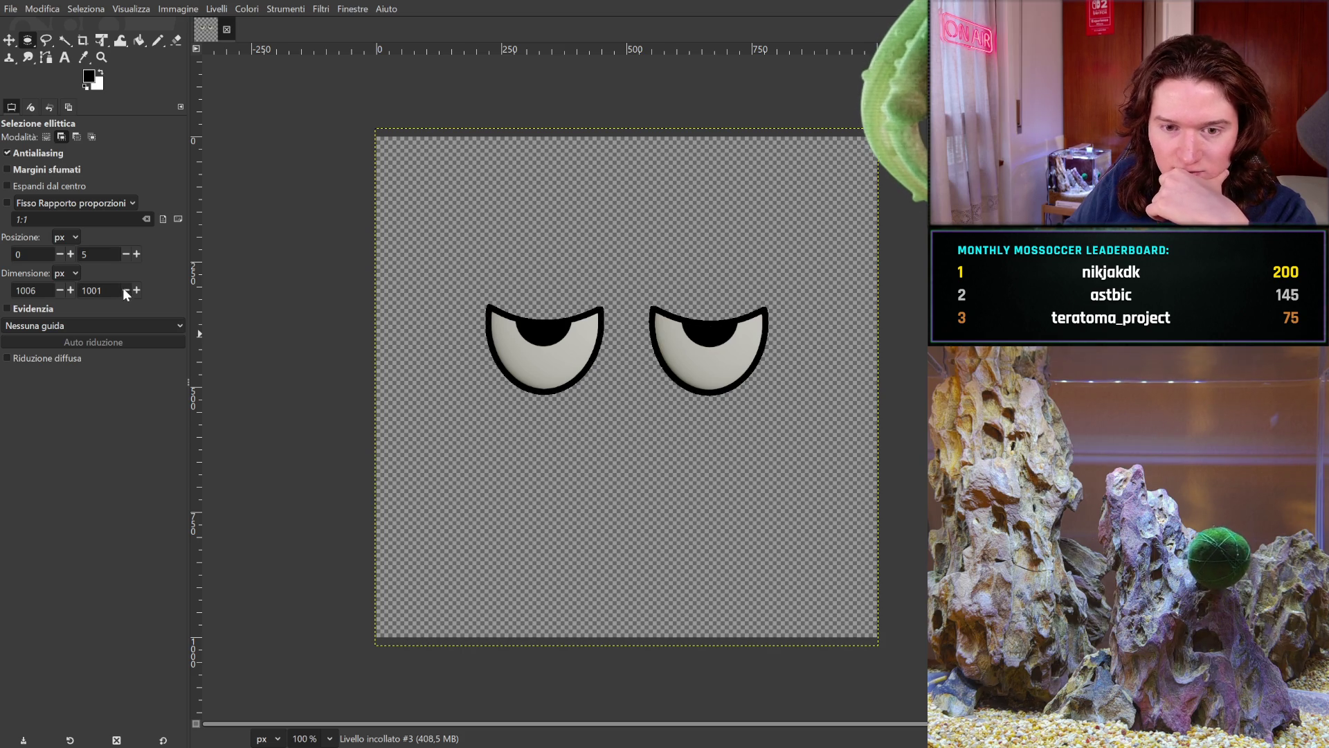
pyautogui.click(60, 290)
pyautogui.click(60, 291)
pyautogui.click(60, 291)
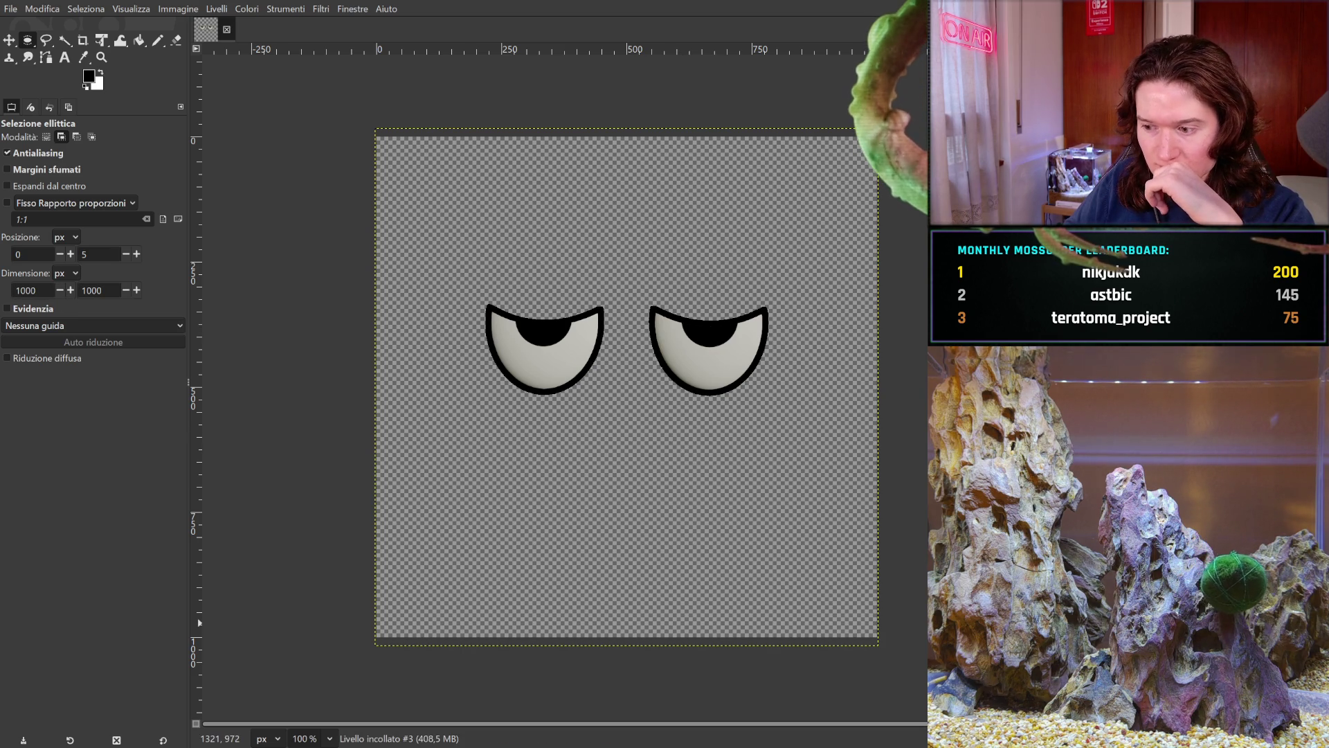
# - Delete the pasted eyes and drag a large ellipse, 974 × 900 px at 26, 97
pyautogui.press('Delete')
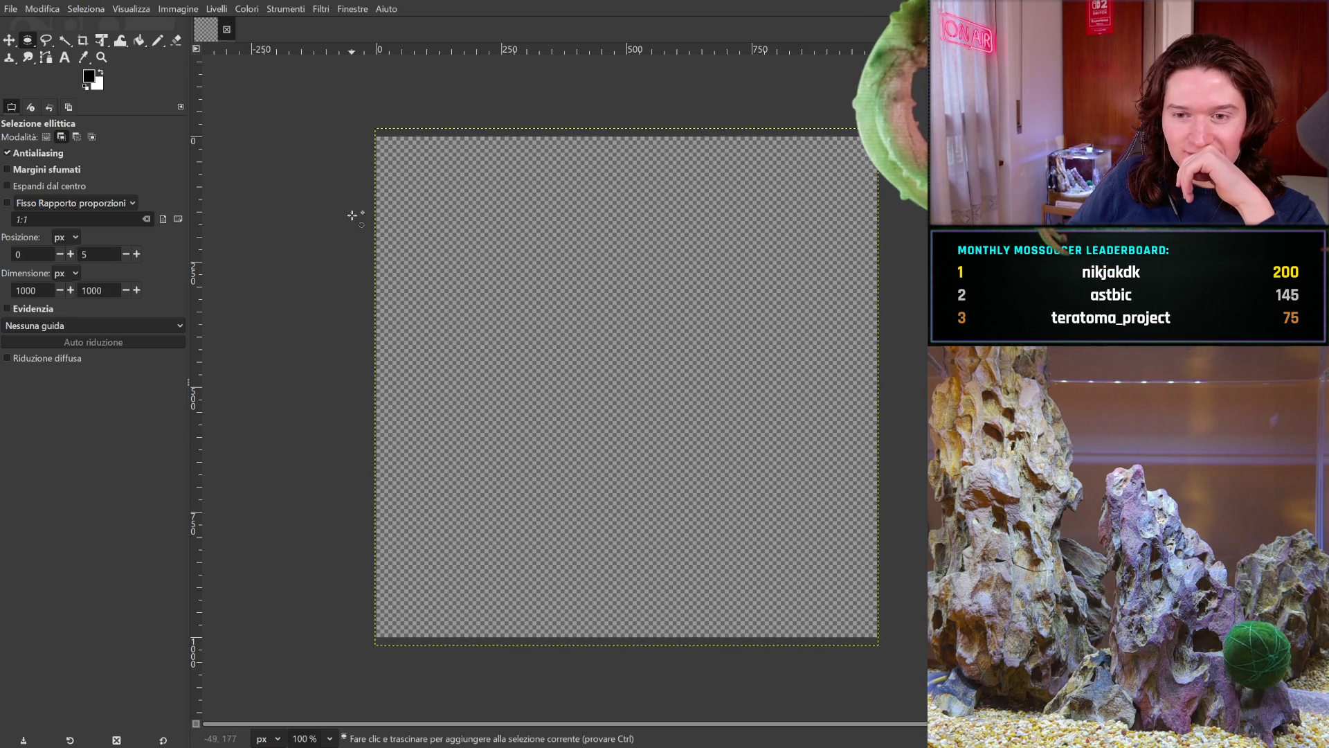
pyautogui.moveTo(388, 185)
pyautogui.mouseDown()
pyautogui.moveTo(731, 485)
pyautogui.moveTo(826, 612)
pyautogui.moveTo(878, 634)
pyautogui.mouseUp()
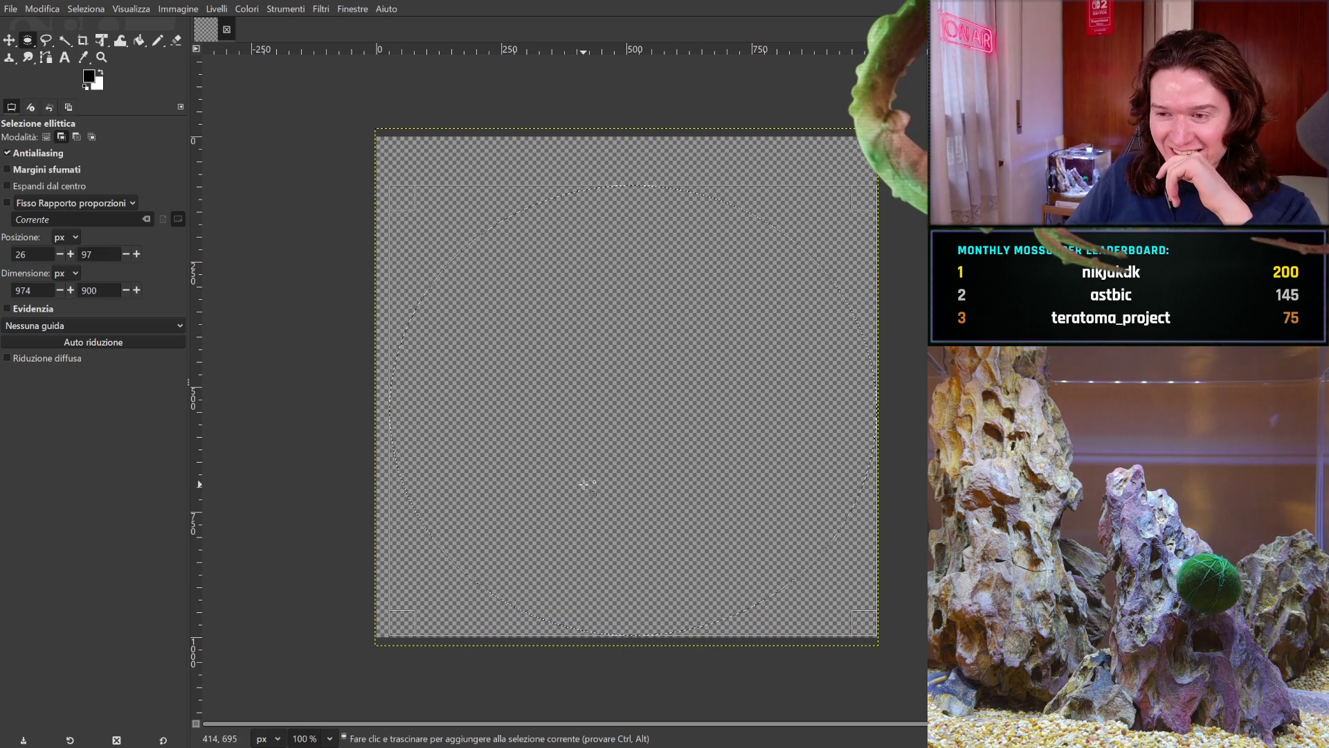
pyautogui.click(514, 326)
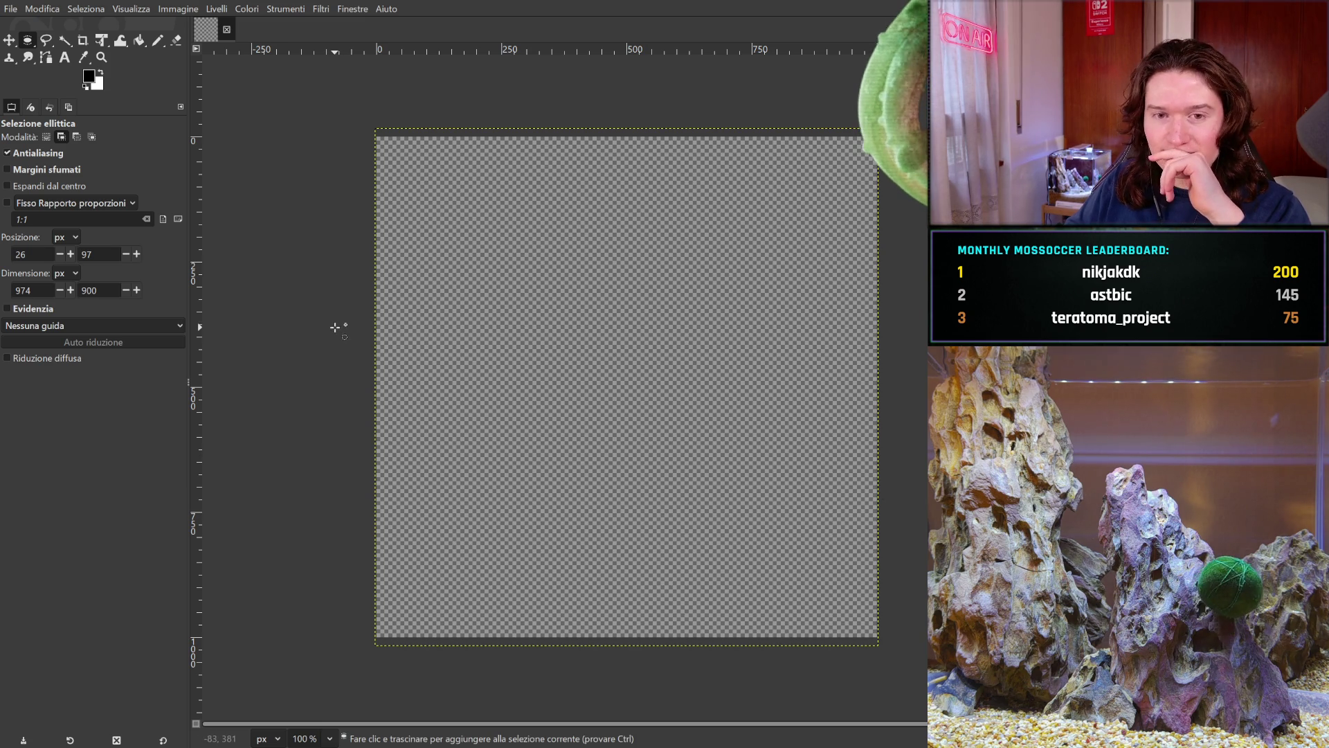
# - With the Move tool, paste the eyes, cycling flat, angry and half-closed to fully closed crescents
pyautogui.click(9, 39)
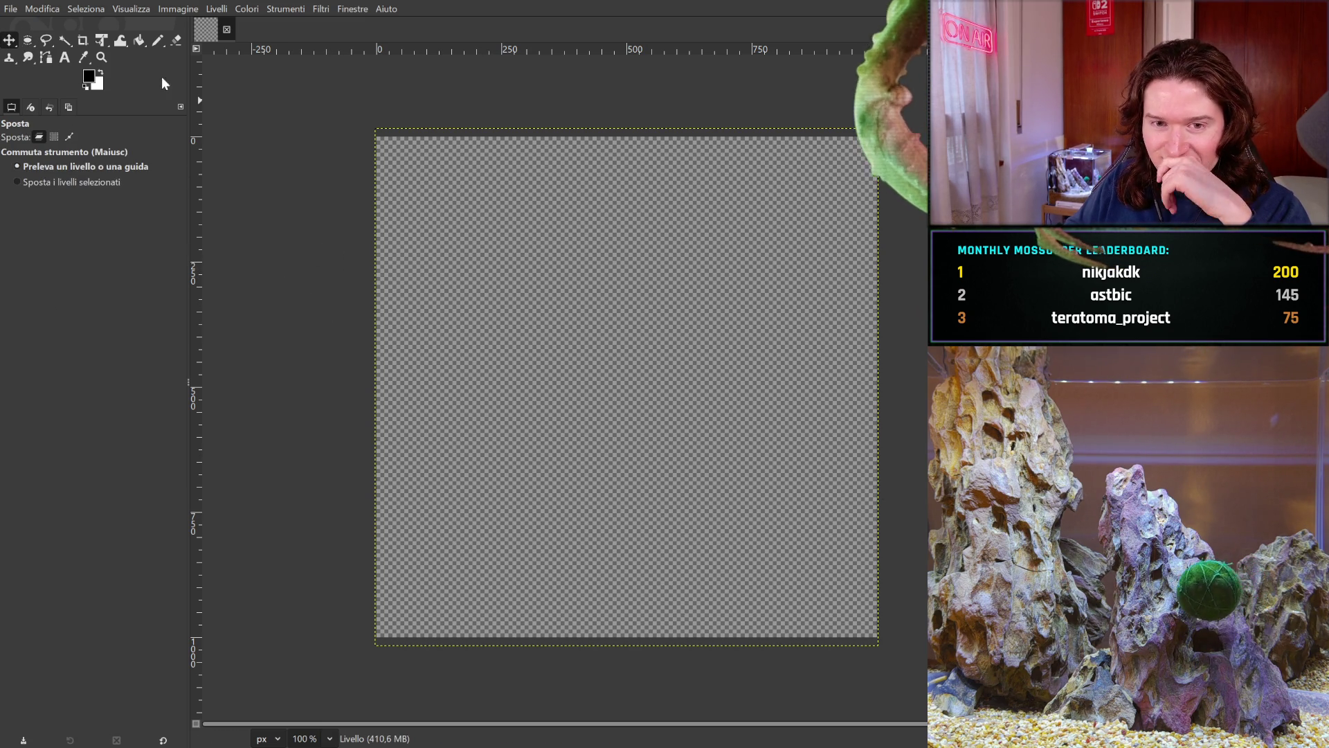
pyautogui.hotkey('ctrl', 'v')
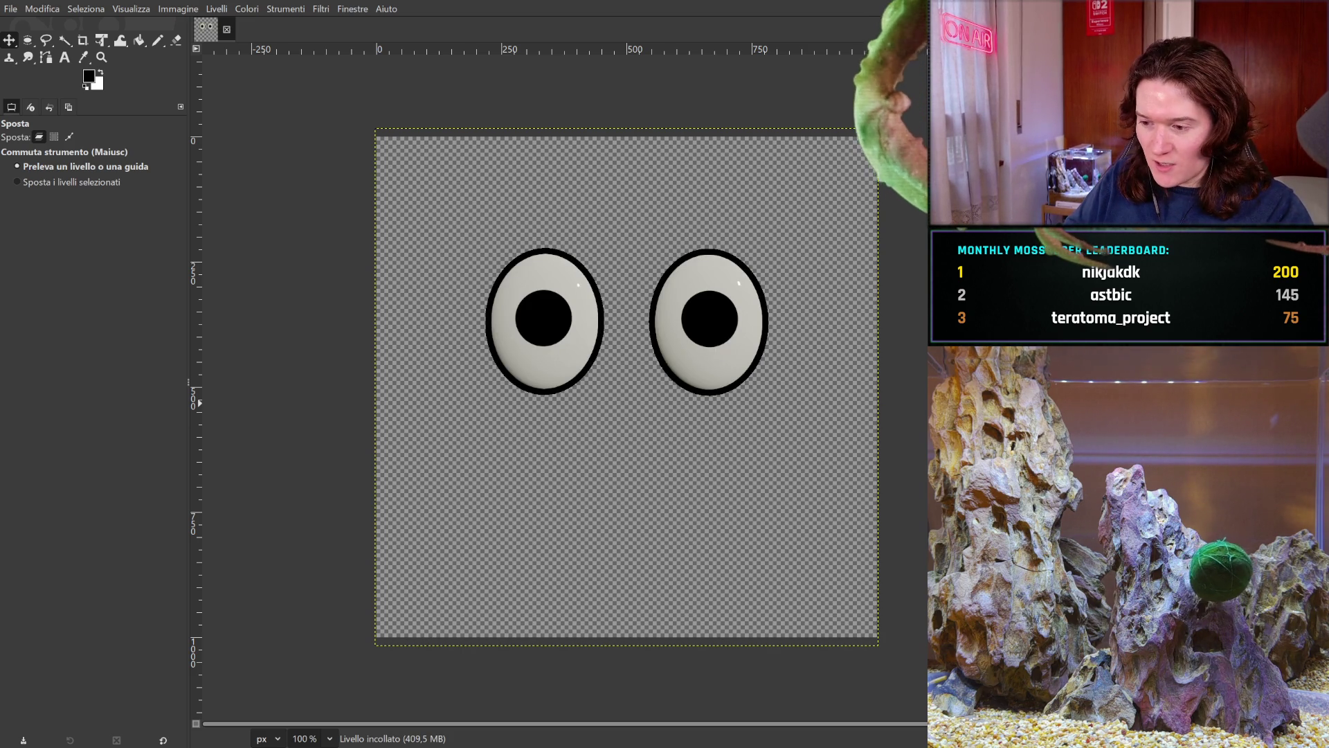
pyautogui.hotkey('ctrl', 'v')
pyautogui.hotkey('ctrl', 'v')
pyautogui.hotkey('ctrl', 'v')
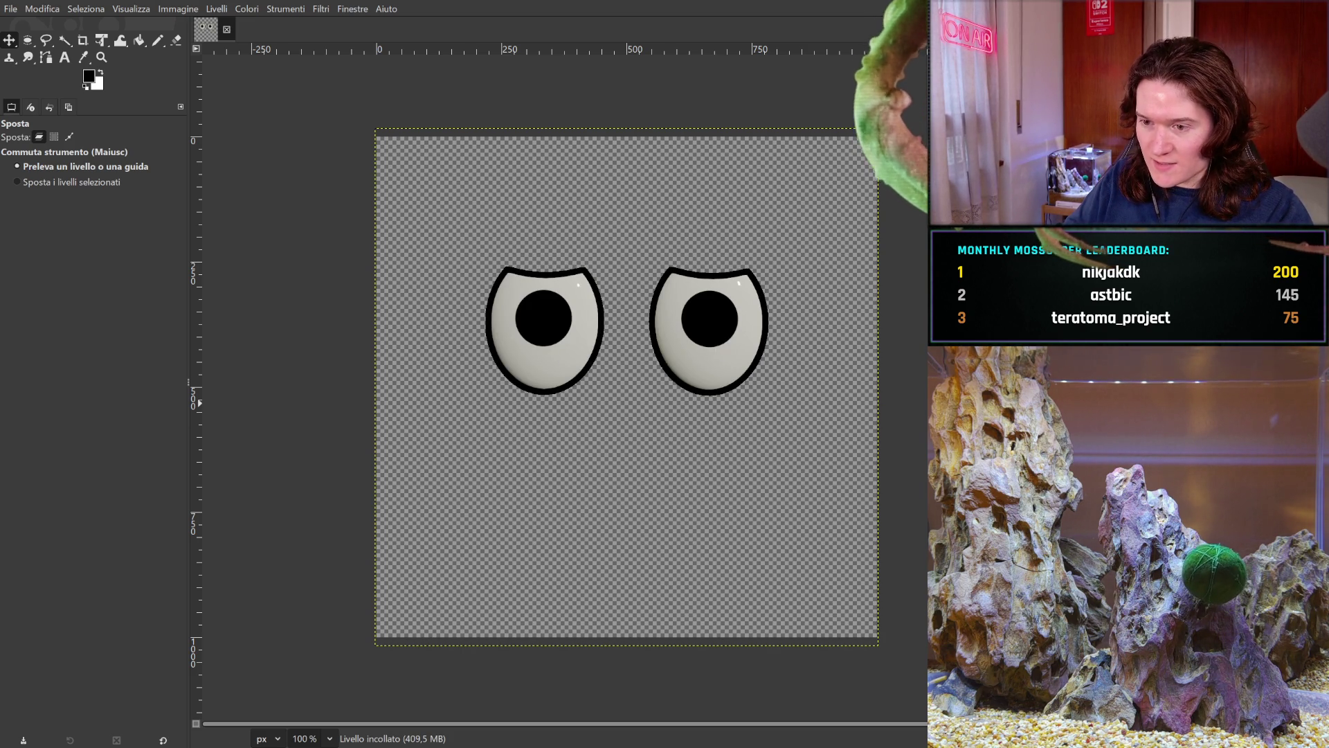
pyautogui.hotkey('ctrl', 'v')
pyautogui.hotkey('ctrl', 'v')
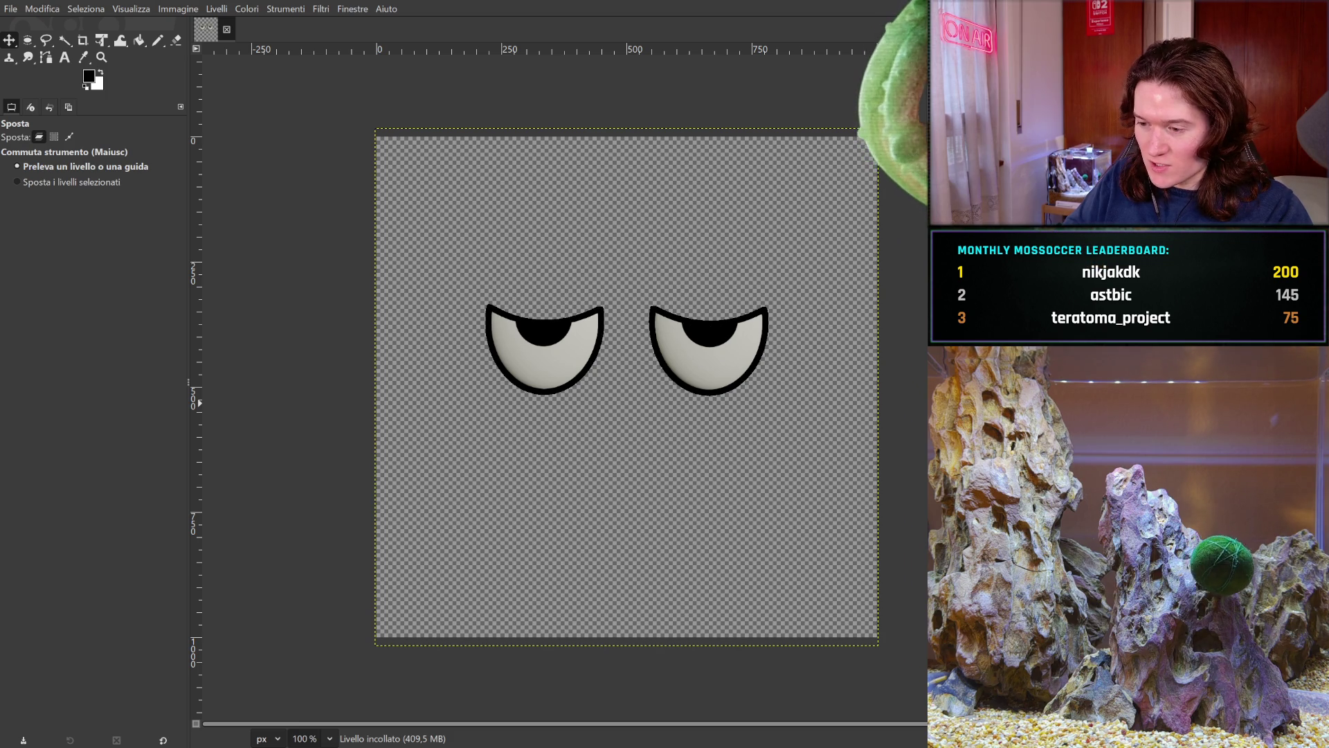
pyautogui.hotkey('ctrl', 'v')
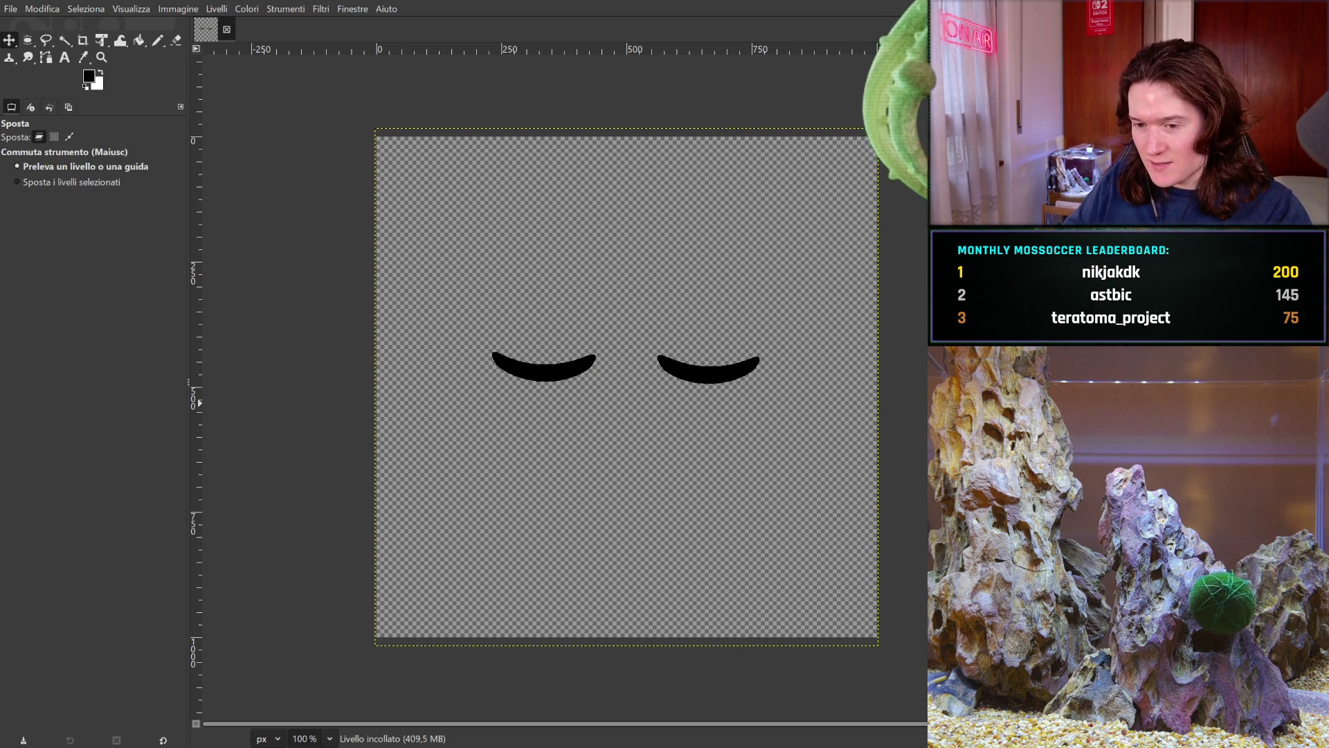
pyautogui.hotkey('ctrl', 'v')
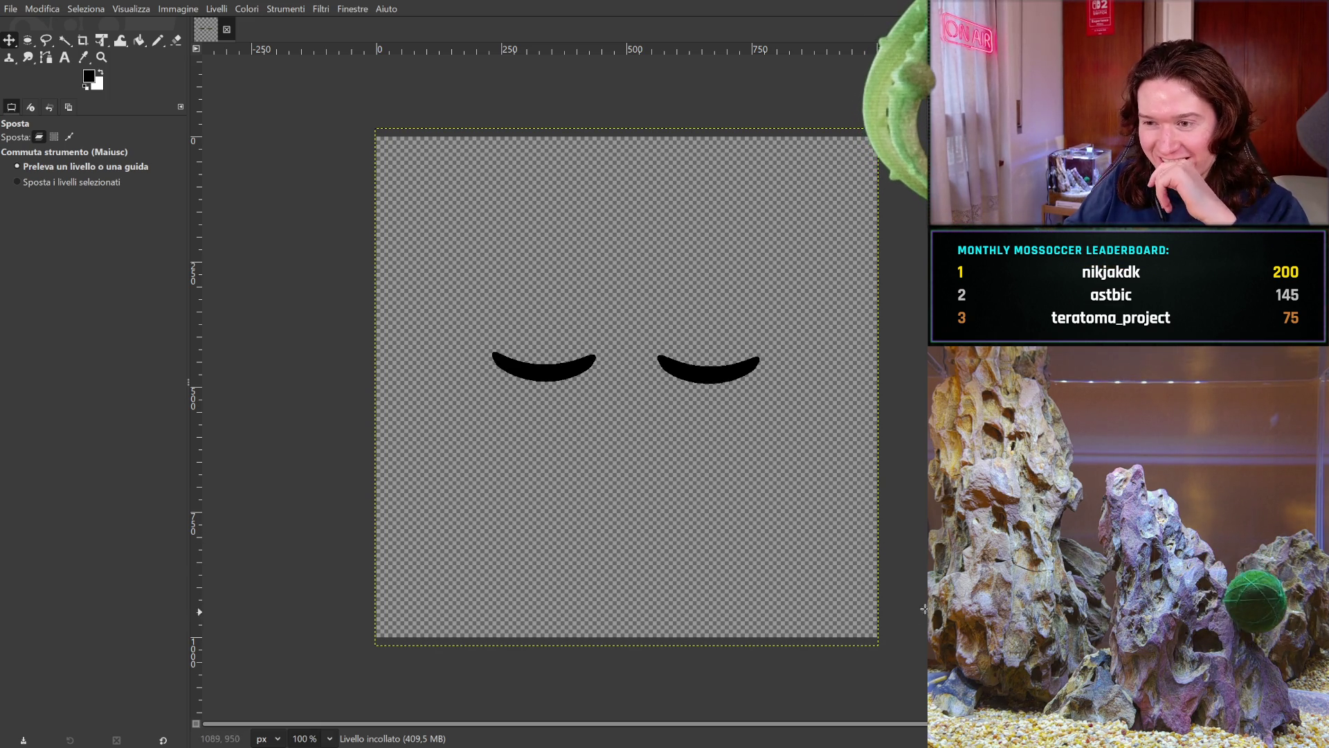
# - Toggle between background and closed-eye layers without altering the artwork, then choose the Crop tool
pyautogui.hotkey('ctrl', 'h')
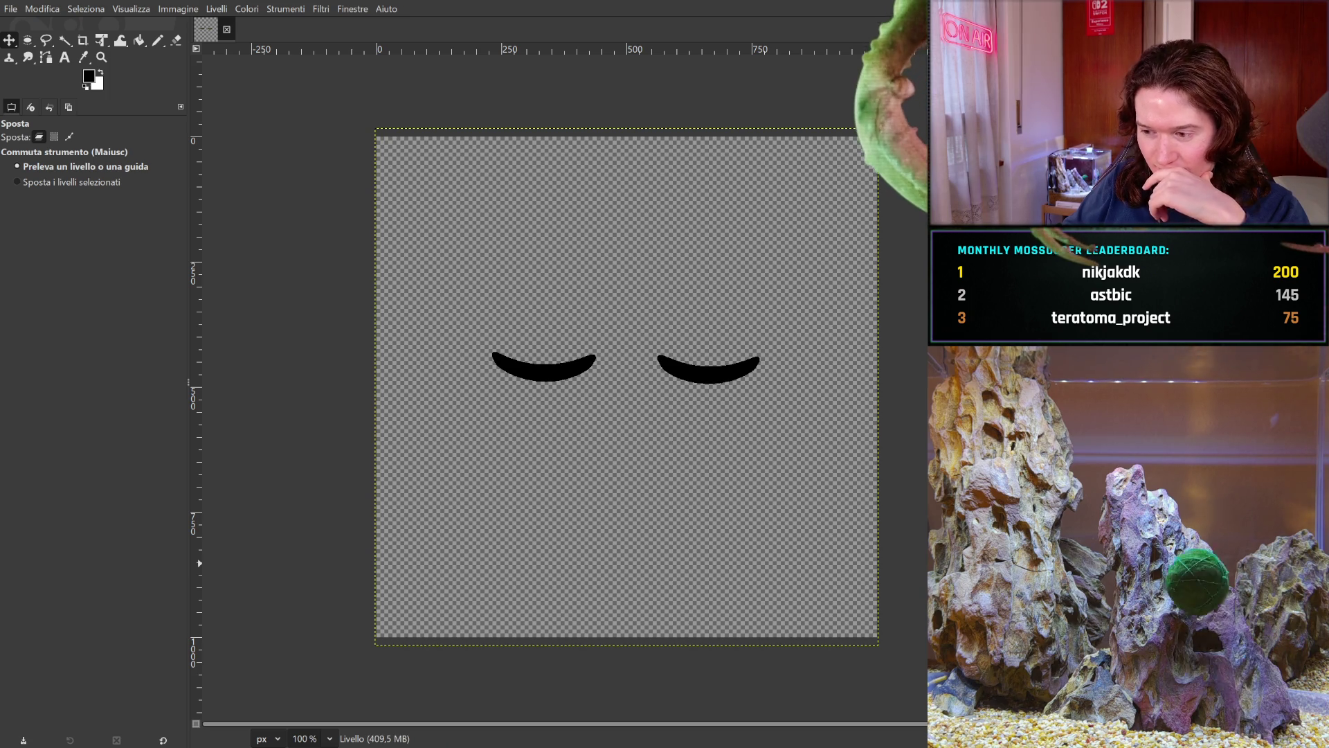
pyautogui.hotkey('ctrl', 'z')
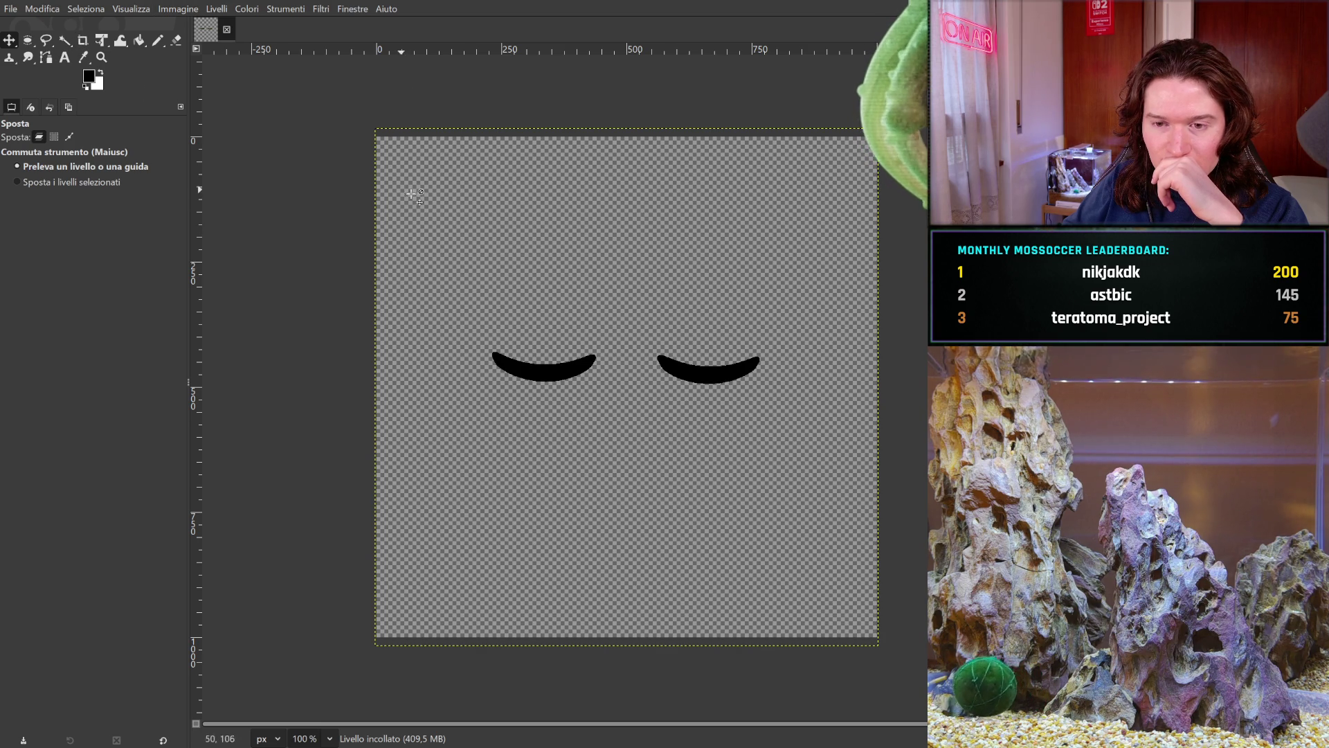
pyautogui.click(82, 40)
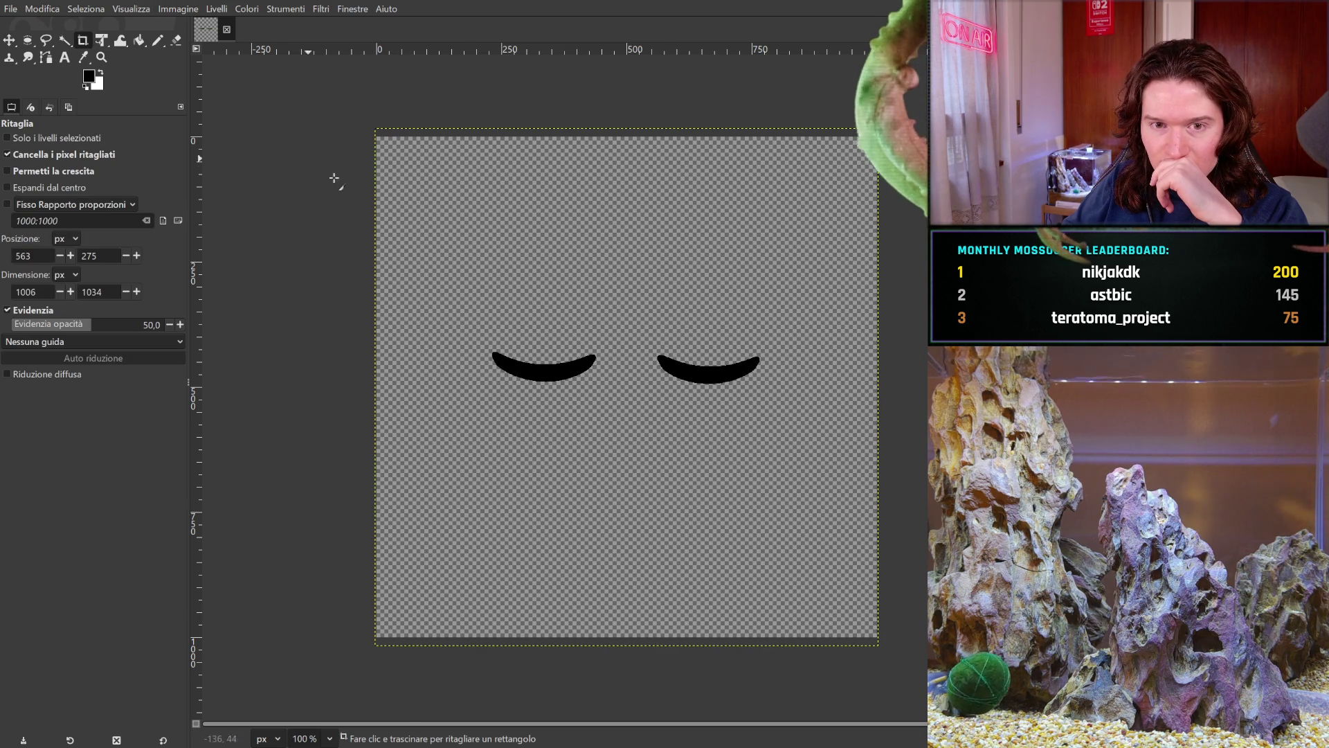
# - Crop to the full 1000×1000 image bounds, then draw a large circular ellipse selection over the canvas
pyautogui.moveTo(398, 179)
pyautogui.mouseDown()
pyautogui.moveTo(739, 534)
pyautogui.moveTo(903, 643)
pyautogui.mouseUp()
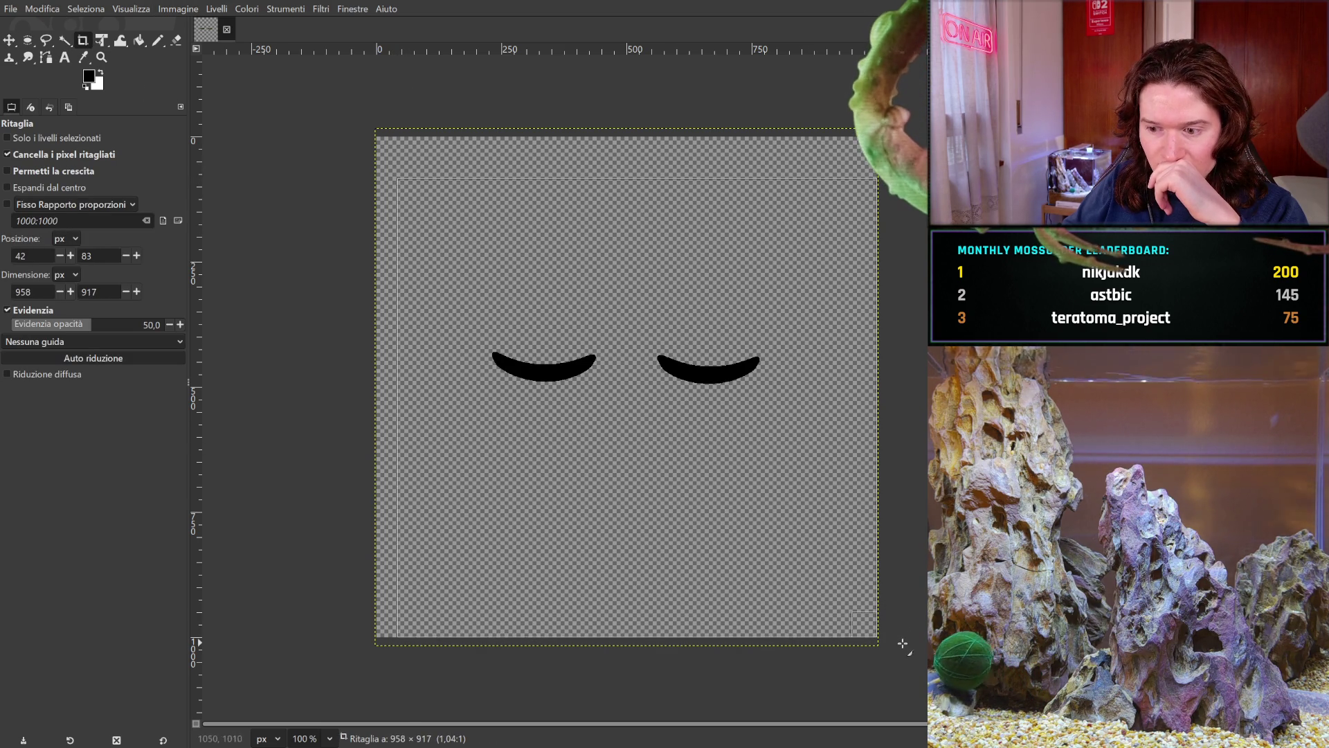
pyautogui.moveTo(410, 195)
pyautogui.mouseDown()
pyautogui.moveTo(371, 139)
pyautogui.moveTo(363, 146)
pyautogui.mouseUp()
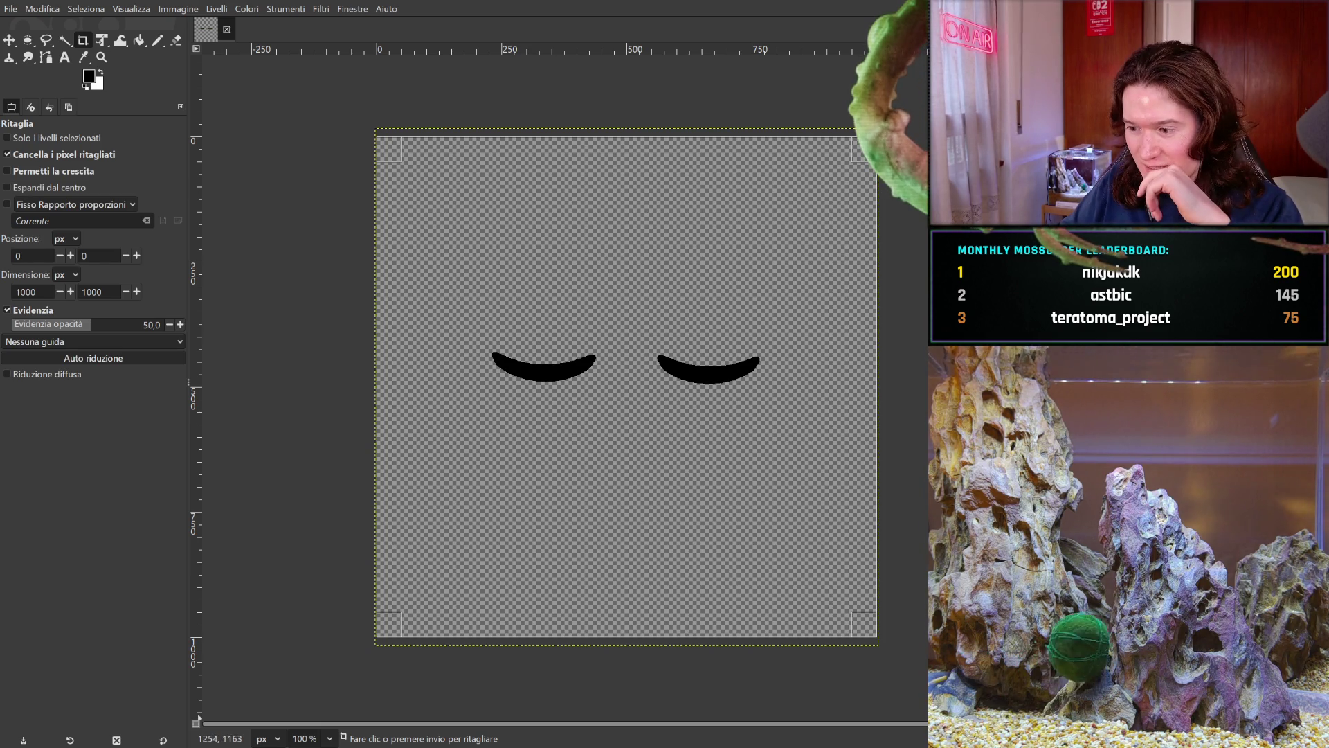
pyautogui.click(584, 428)
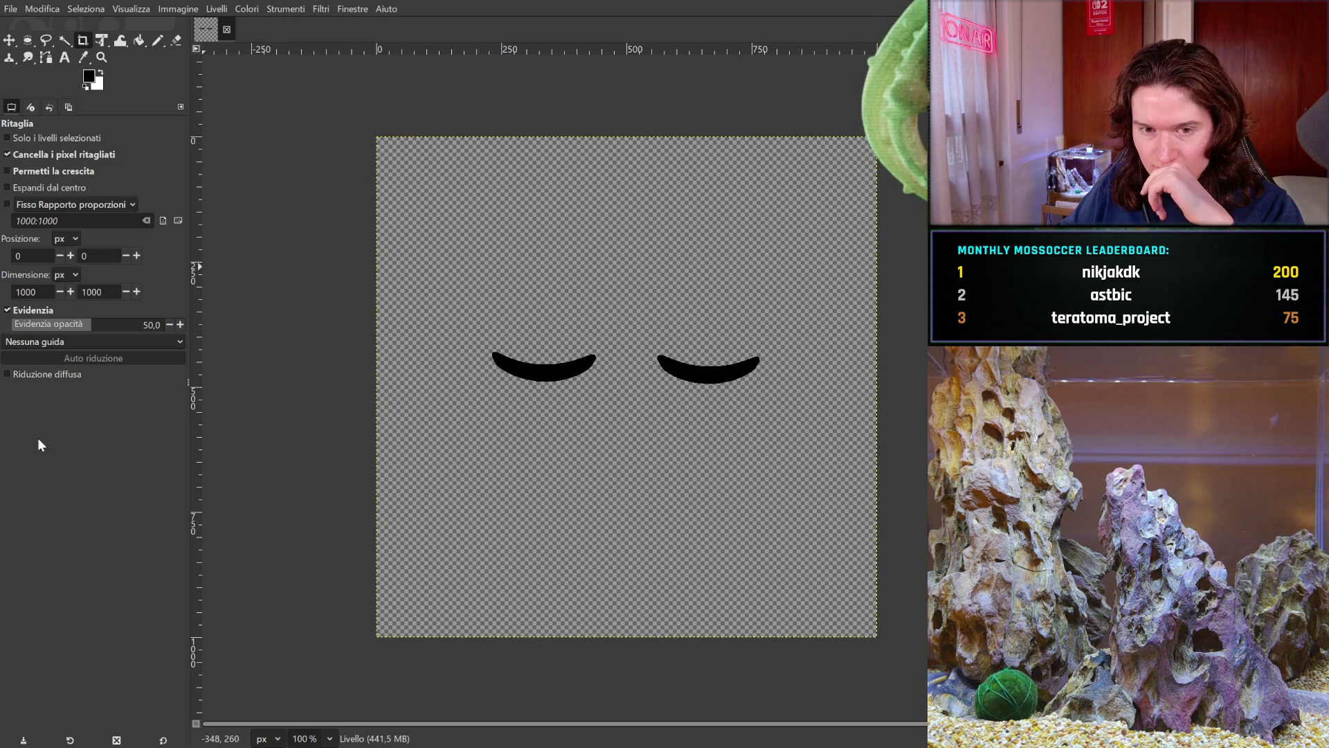
pyautogui.press('e')
pyautogui.moveTo(413, 164)
pyautogui.mouseDown()
pyautogui.moveTo(613, 470)
pyautogui.moveTo(858, 629)
pyautogui.mouseUp()
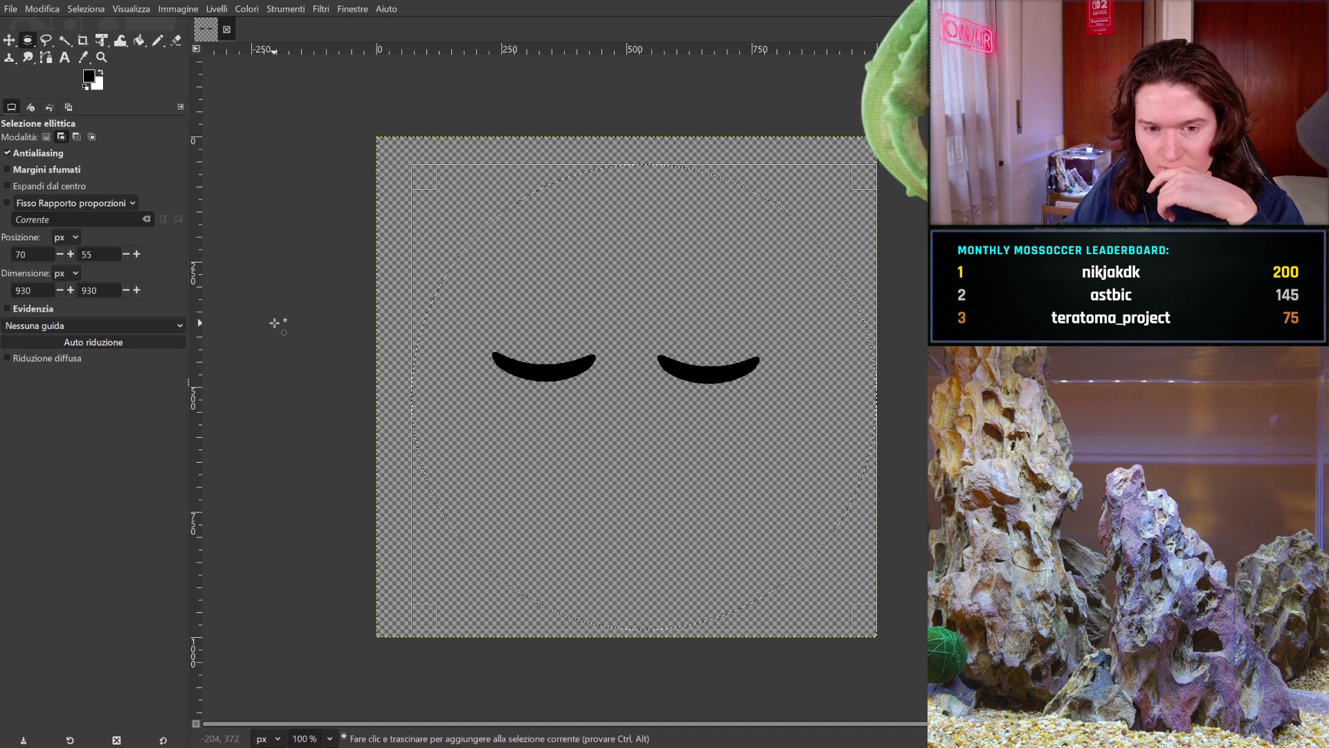
# - Resize the circular selection to 1000 × 1000 px and drag it toward the canvas top-left
pyautogui.click(68, 288)
pyautogui.click(68, 288)
pyautogui.click(68, 288)
pyautogui.click(67, 288)
pyautogui.click(68, 288)
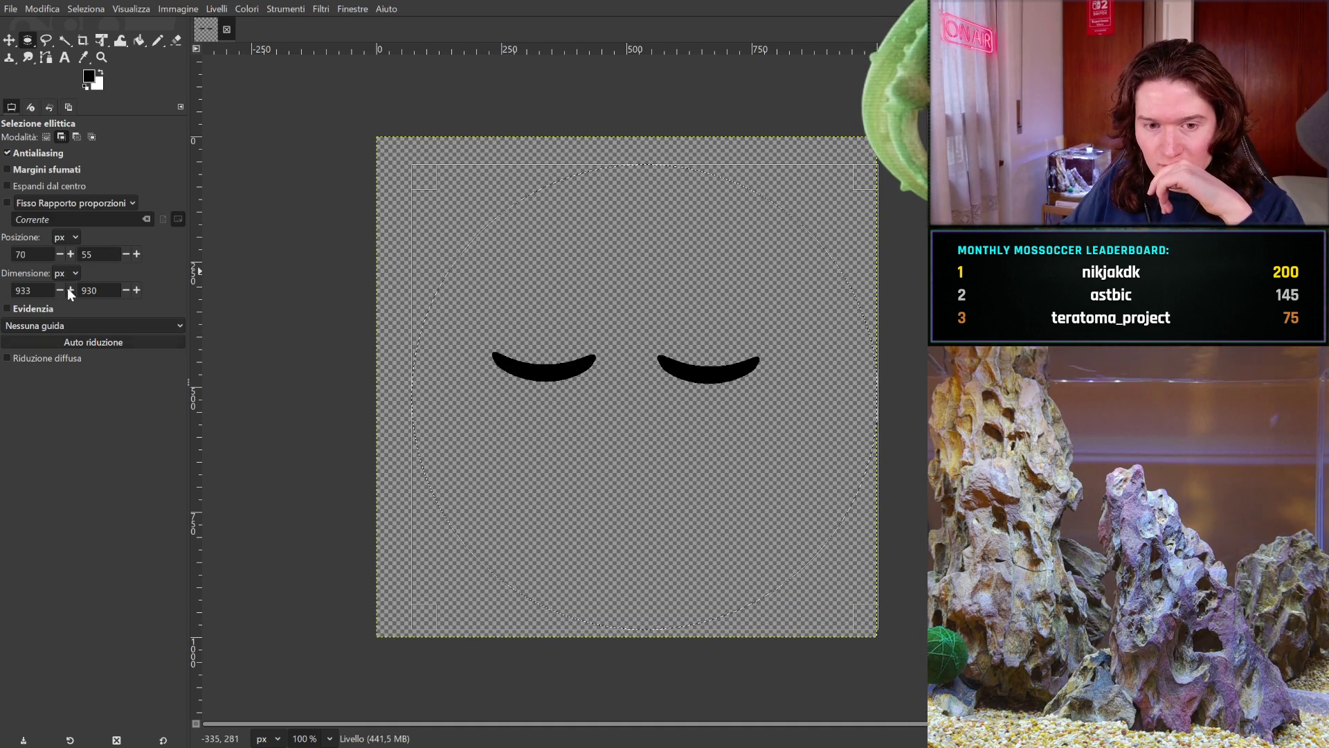
pyautogui.moveTo(42, 290); pyautogui.dragTo(2, 282)
pyautogui.write('1000')
pyautogui.doubleClick(111, 291)
pyautogui.write('9000')
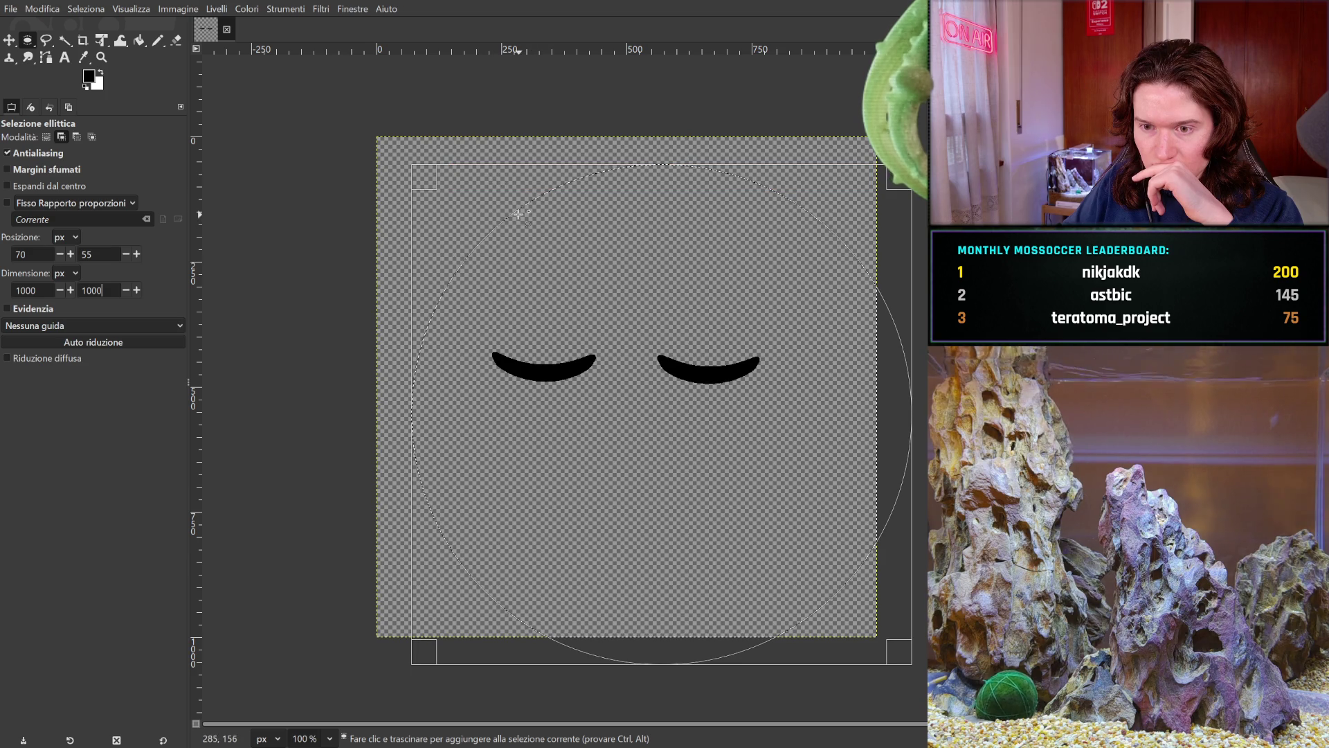
pyautogui.moveTo(493, 240); pyautogui.dragTo(456, 210)
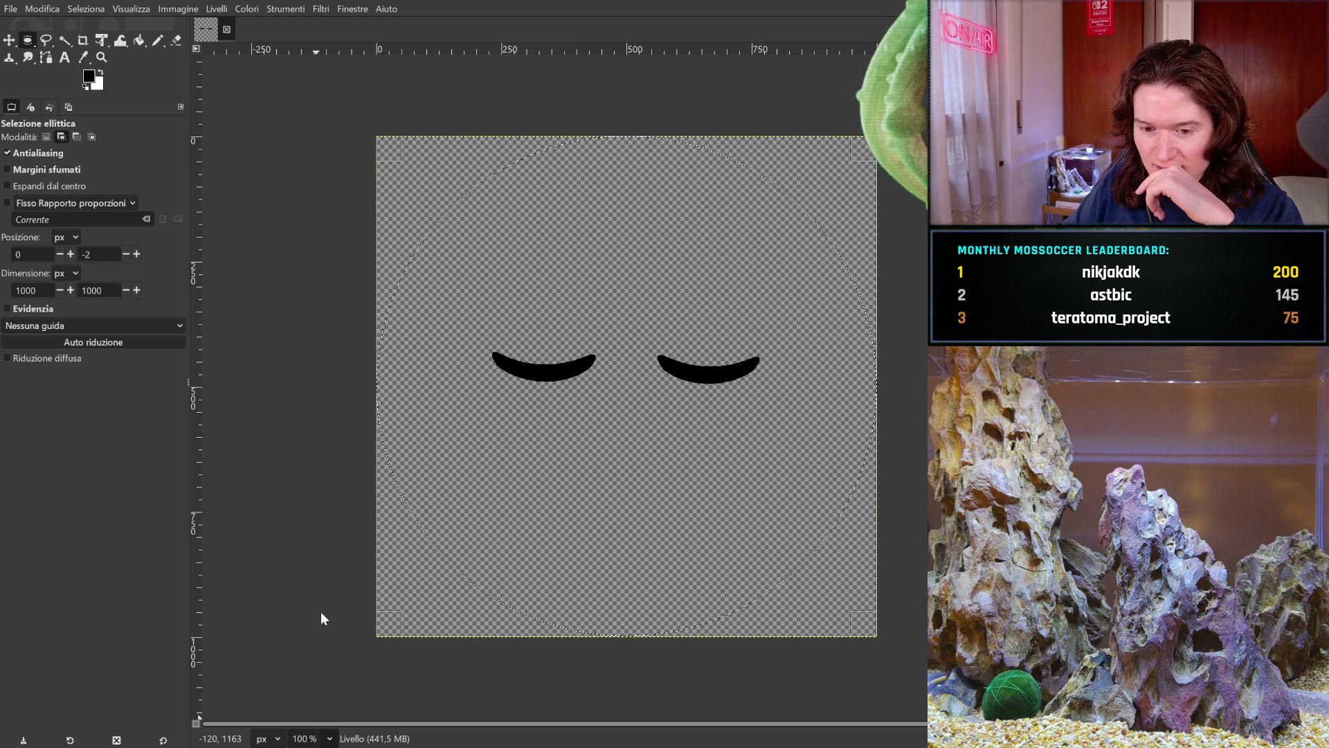
# - At 400% zoom, nudge the circular selection so its position reads exactly 0, 0
pyautogui.press('3')
pyautogui.scroll(10, 757, 402)
pyautogui.hscroll(-10, 757, 403)
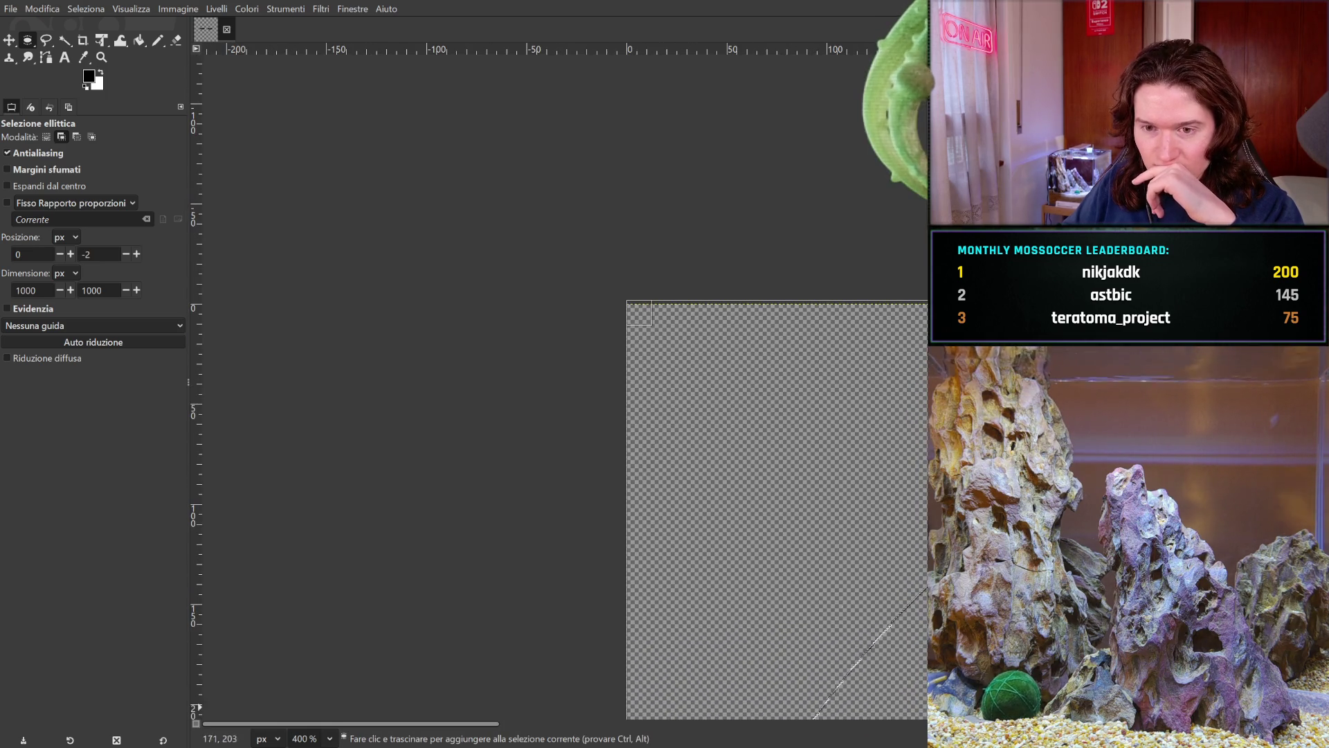
pyautogui.moveTo(757, 402); pyautogui.dragTo(750, 405)
pyautogui.scroll(-8, 270, 121)
pyautogui.hscroll(8, 270, 122)
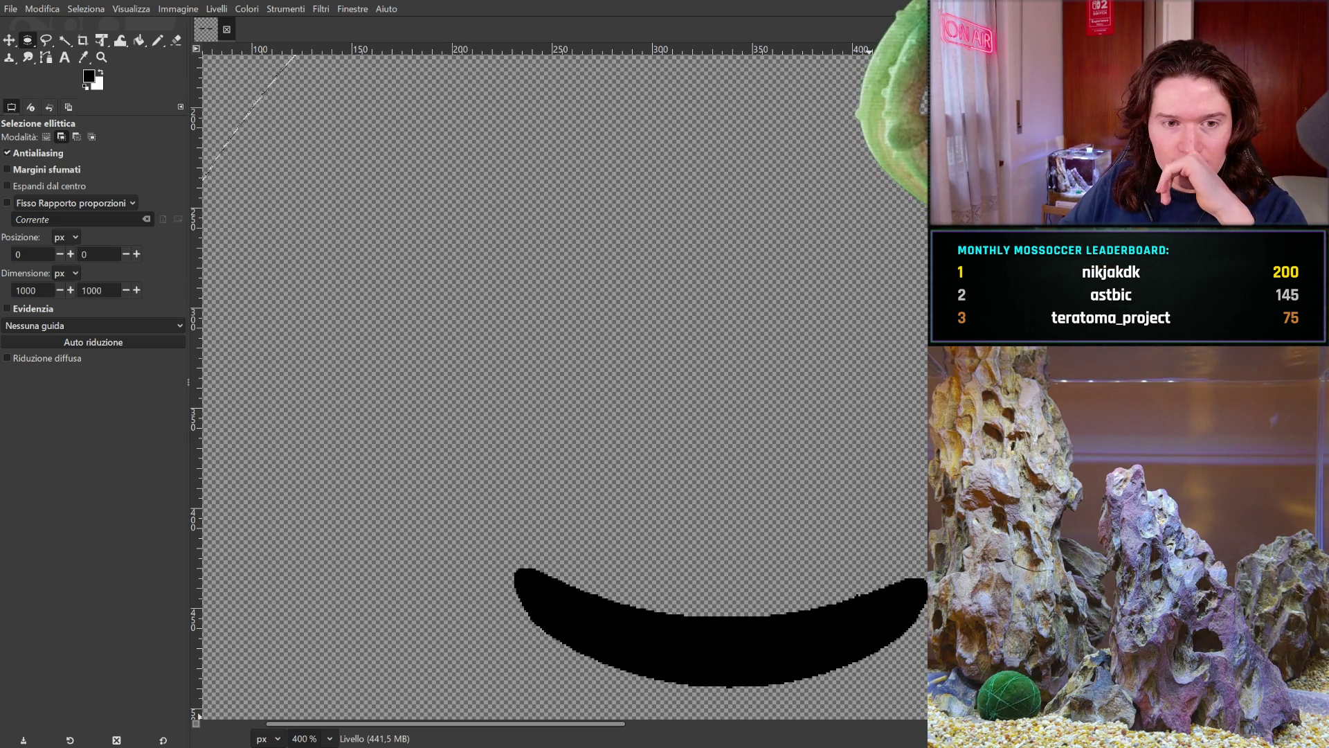
pyautogui.scroll(5, 491, 360)
pyautogui.hscroll(-5, 491, 360)
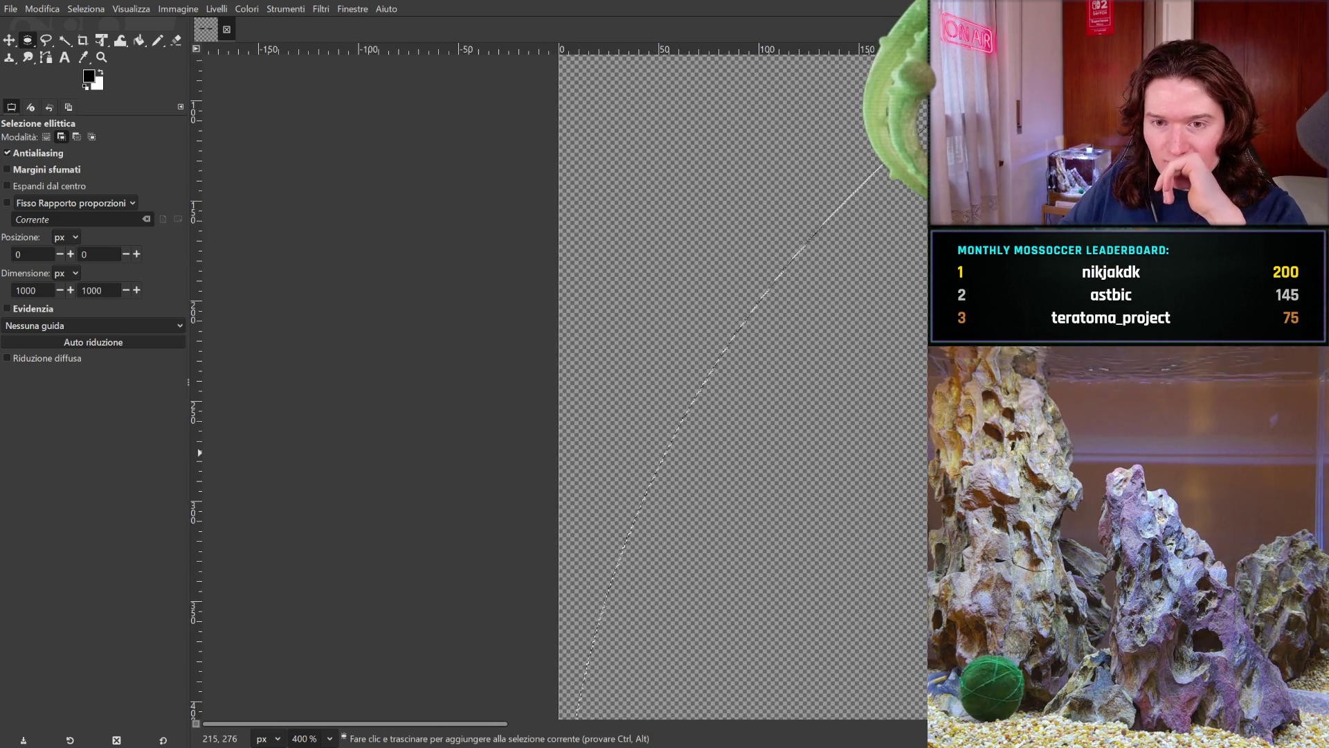
pyautogui.hscroll(3, 494, 459)
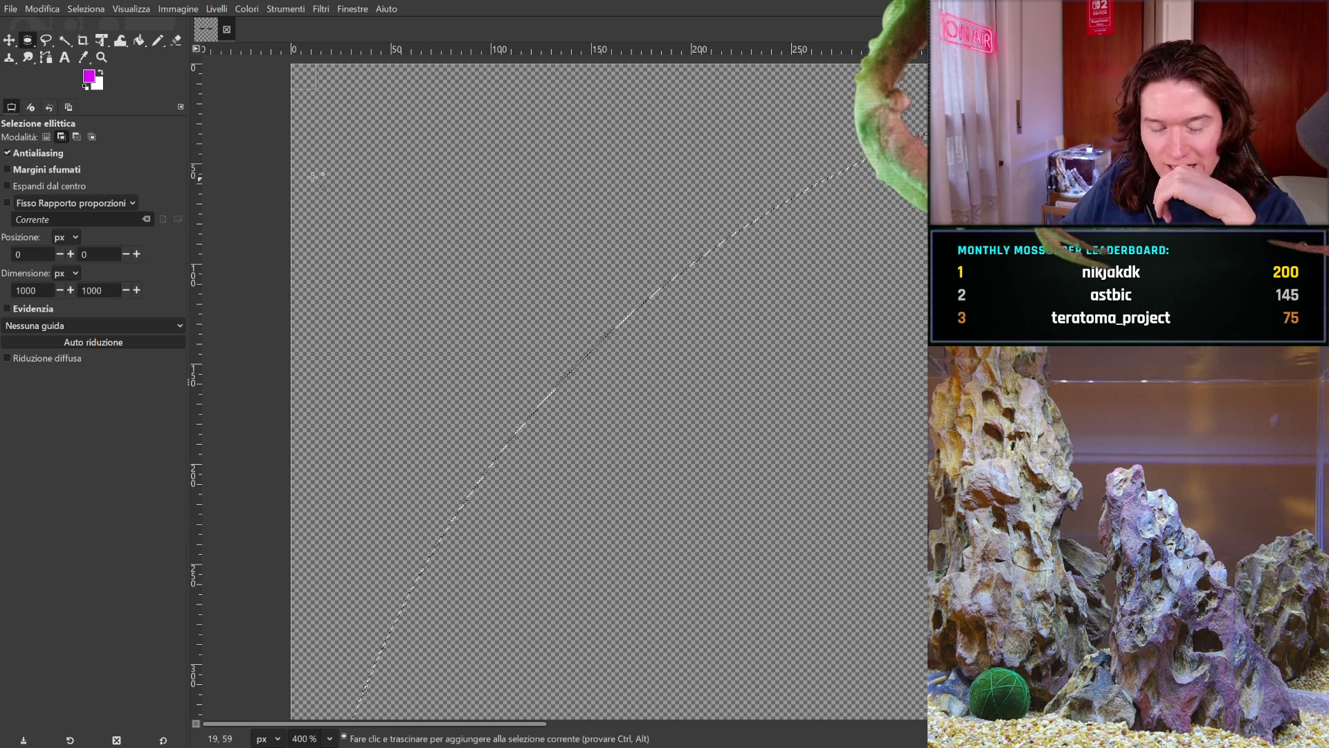
# - Bucket-fill the circular selection with magenta to make the round face, then return to 100% zoom
pyautogui.hotkey('shift', 'b')
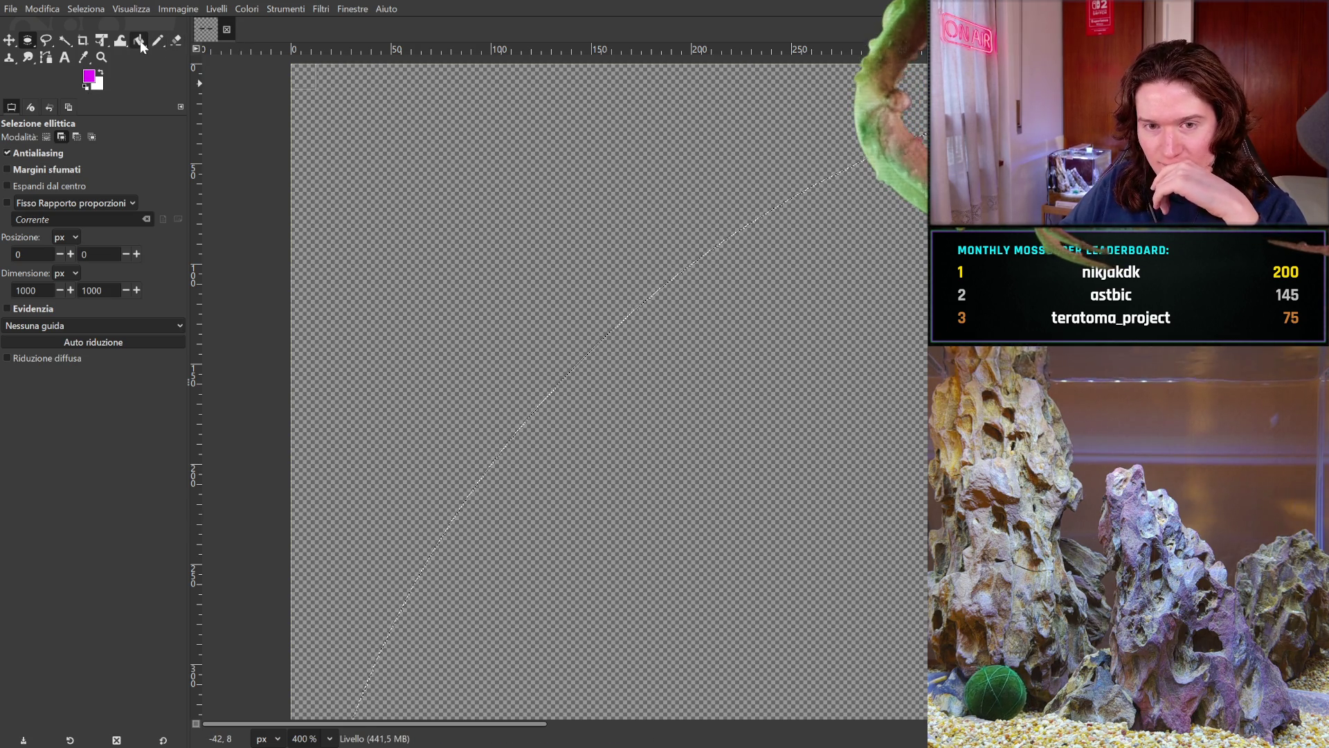
pyautogui.click(881, 464)
pyautogui.moveTo(837, 484); pyautogui.dragTo(272, 118)
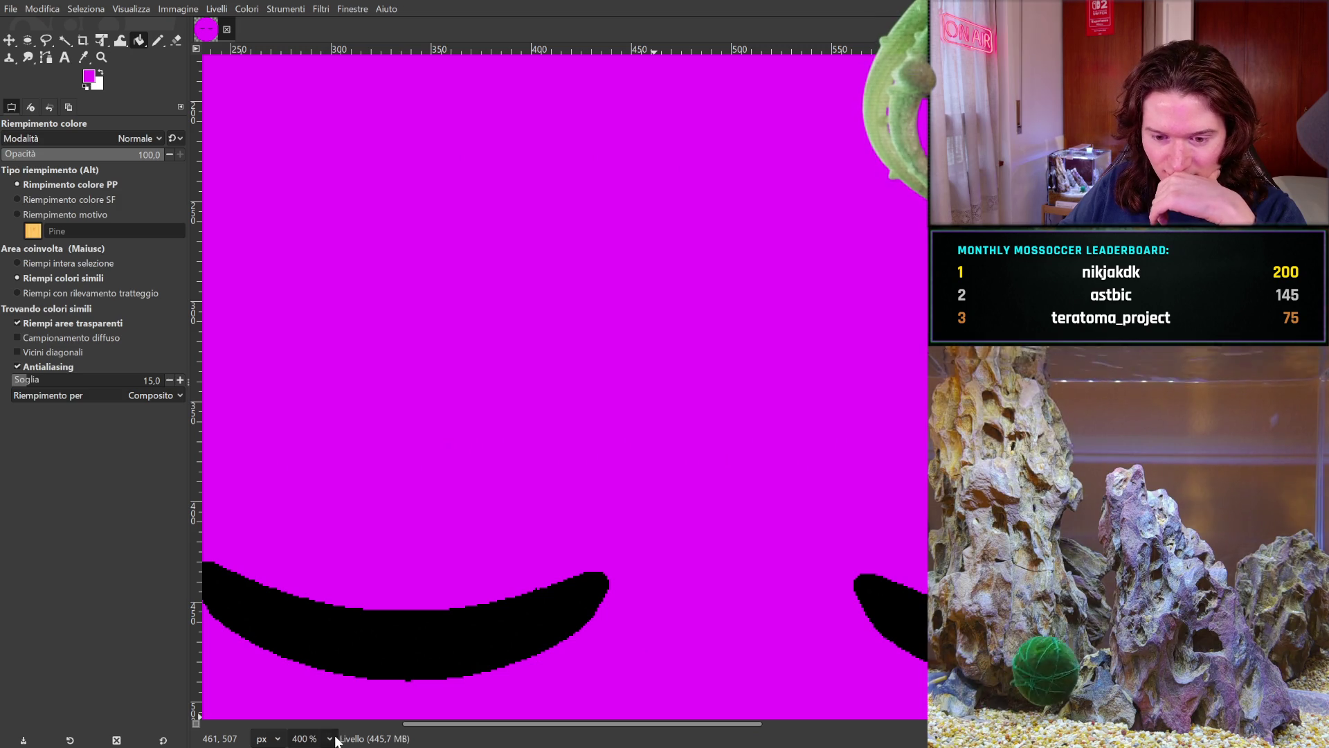
pyautogui.press('1')
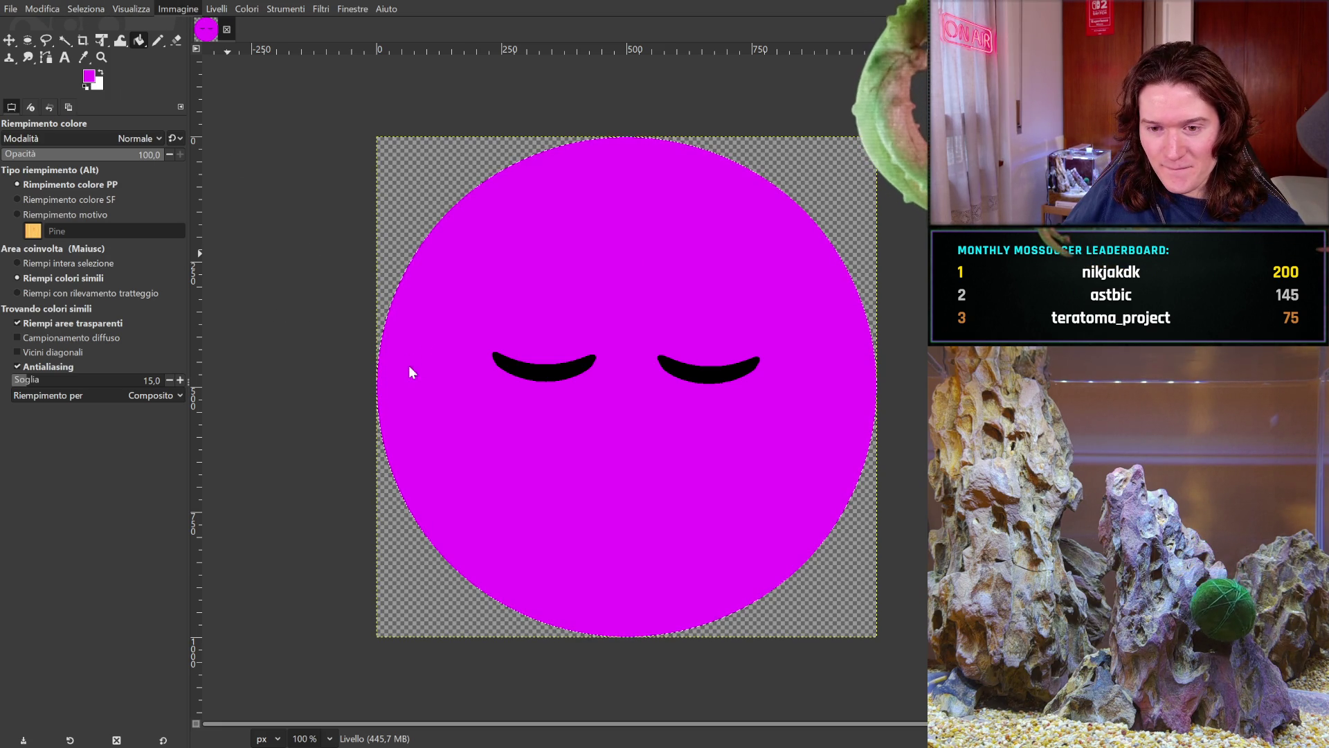
# - Add a vertical guide at 50% through the canvas centre
pyautogui.click(424, 315)
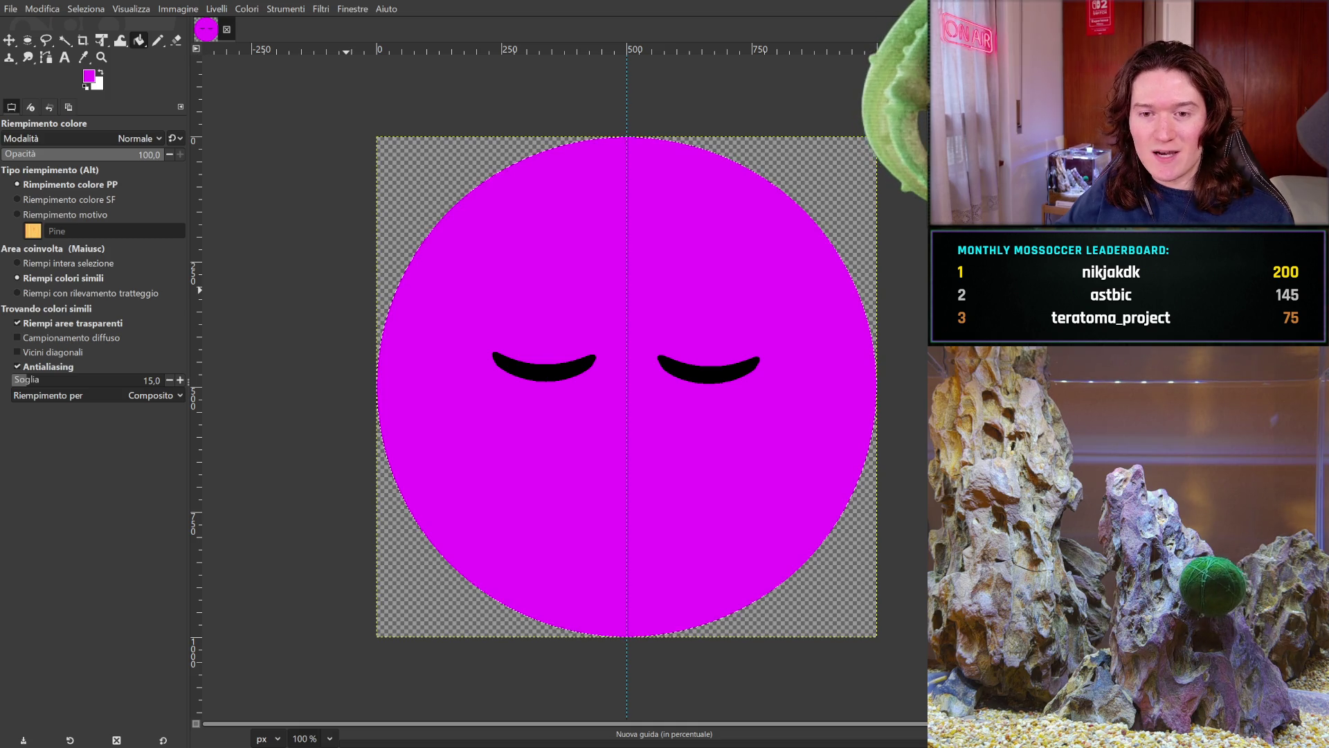
# - Add a horizontal guide through the centre of the magenta face
pyautogui.press('Return')
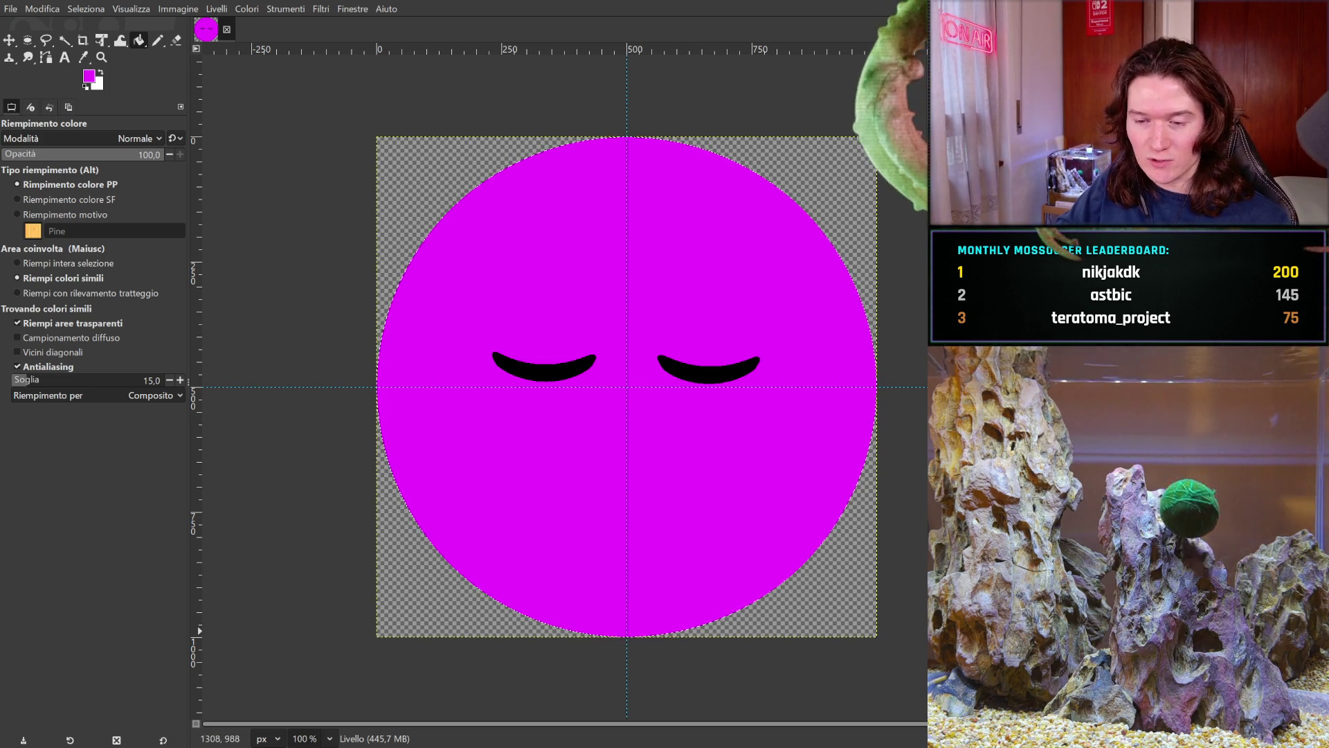
# - Undo through the open, lidded, angry and half-closed eye versions, then paste the eye drawing as a layer
pyautogui.hotkey('ctrl', 'z')
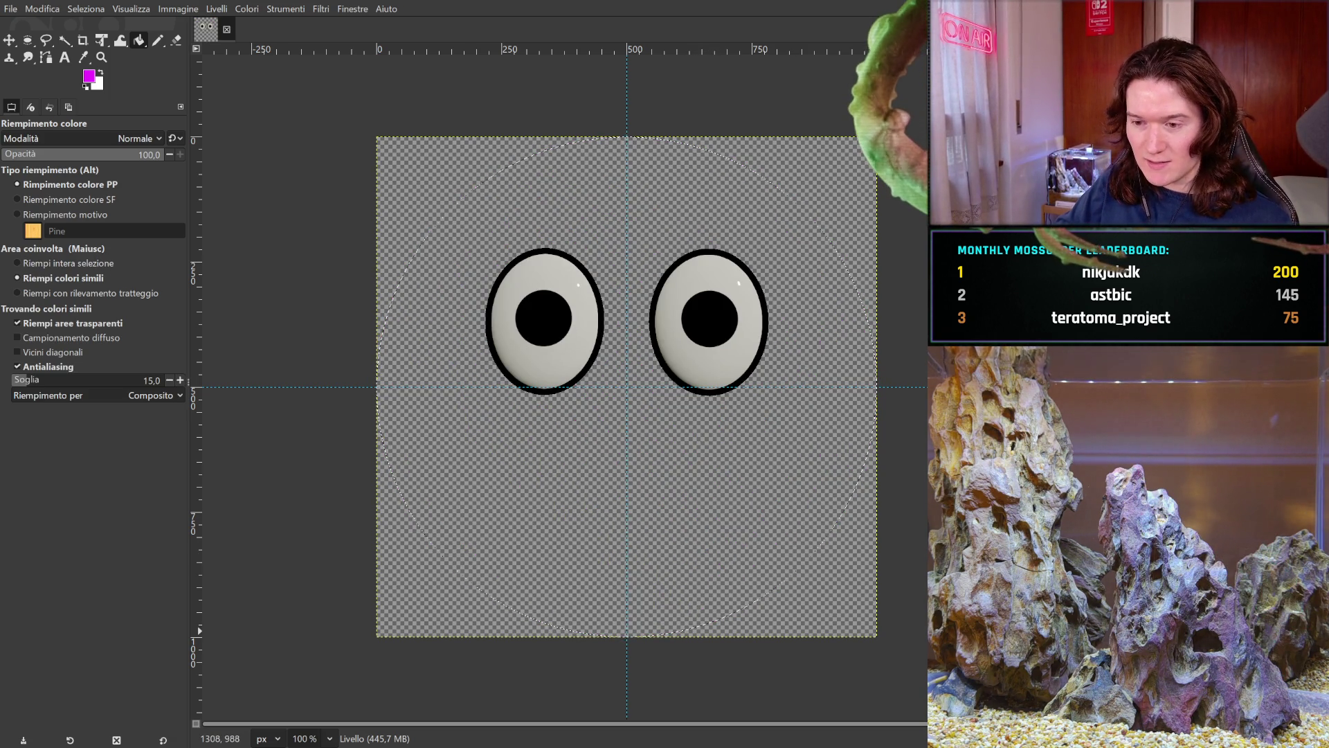
pyautogui.hotkey('ctrl', 'z')
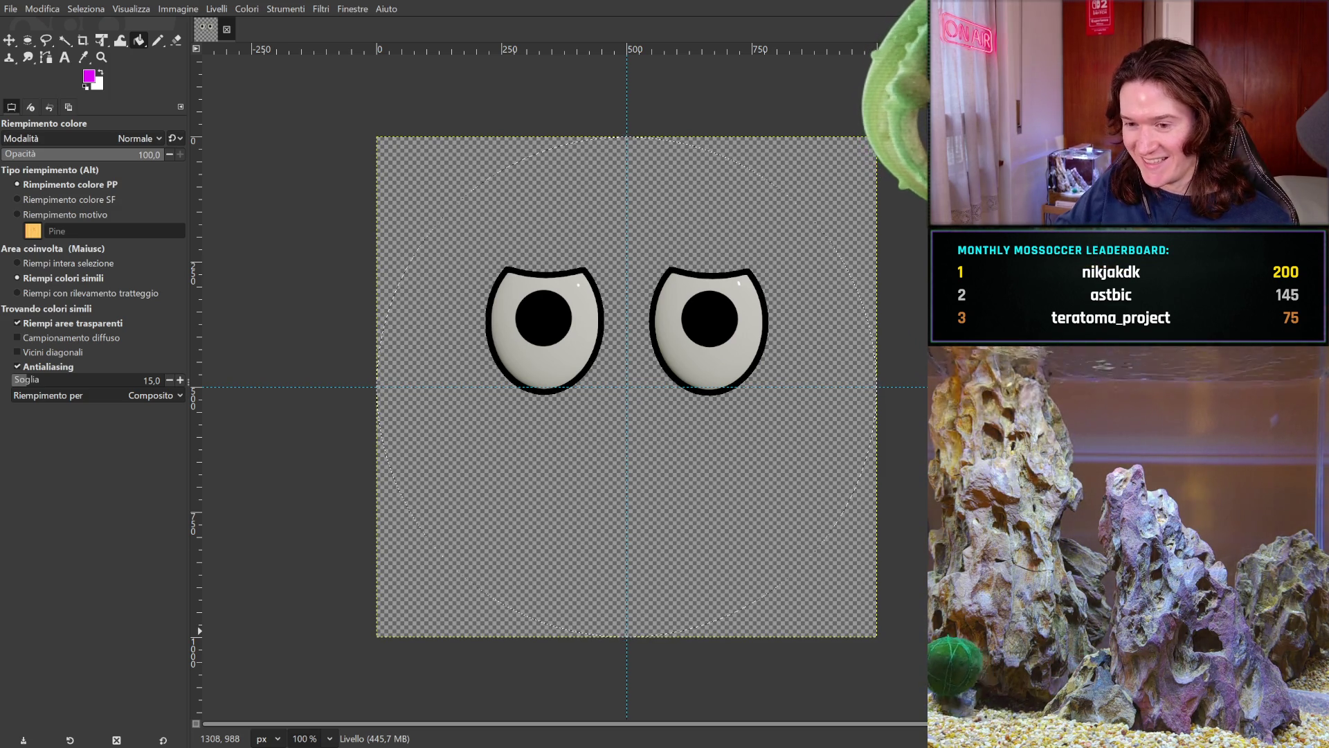
pyautogui.hotkey('ctrl', 'z')
pyautogui.hotkey('ctrl', ',')
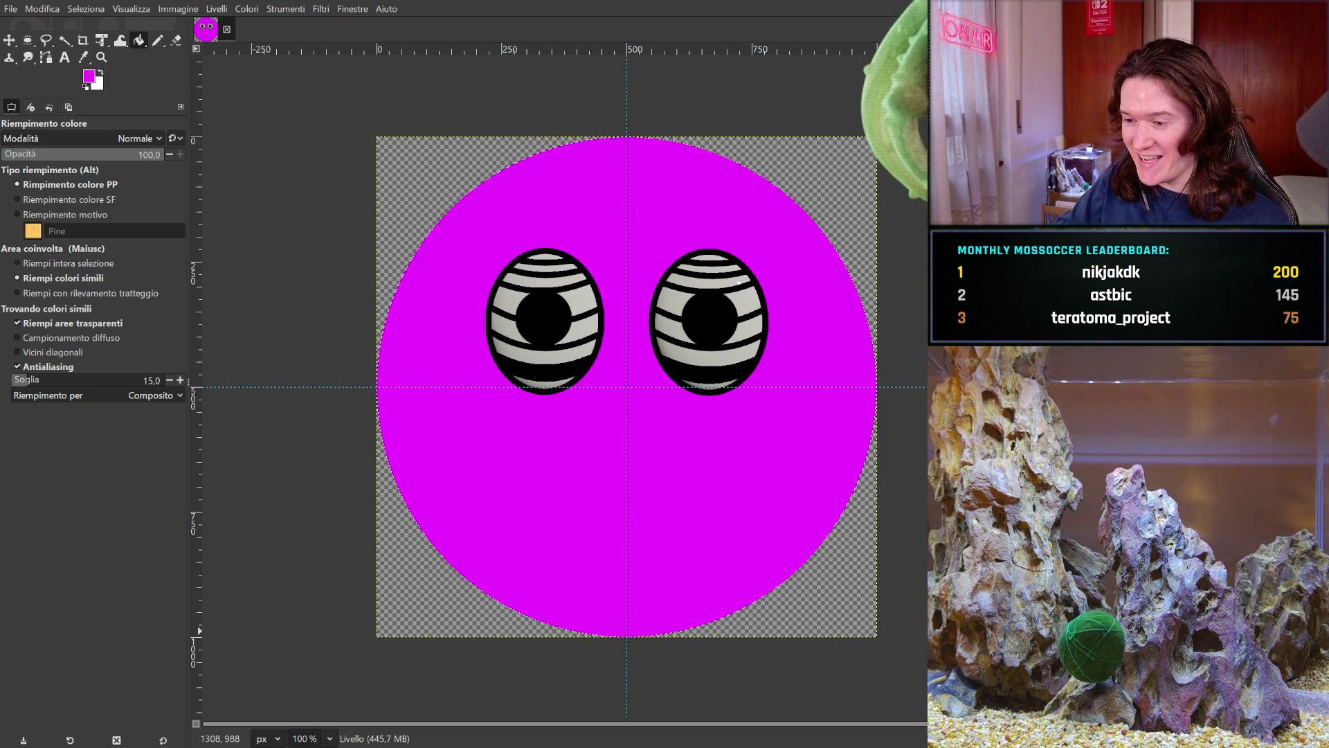
pyautogui.hotkey('ctrl', 'z')
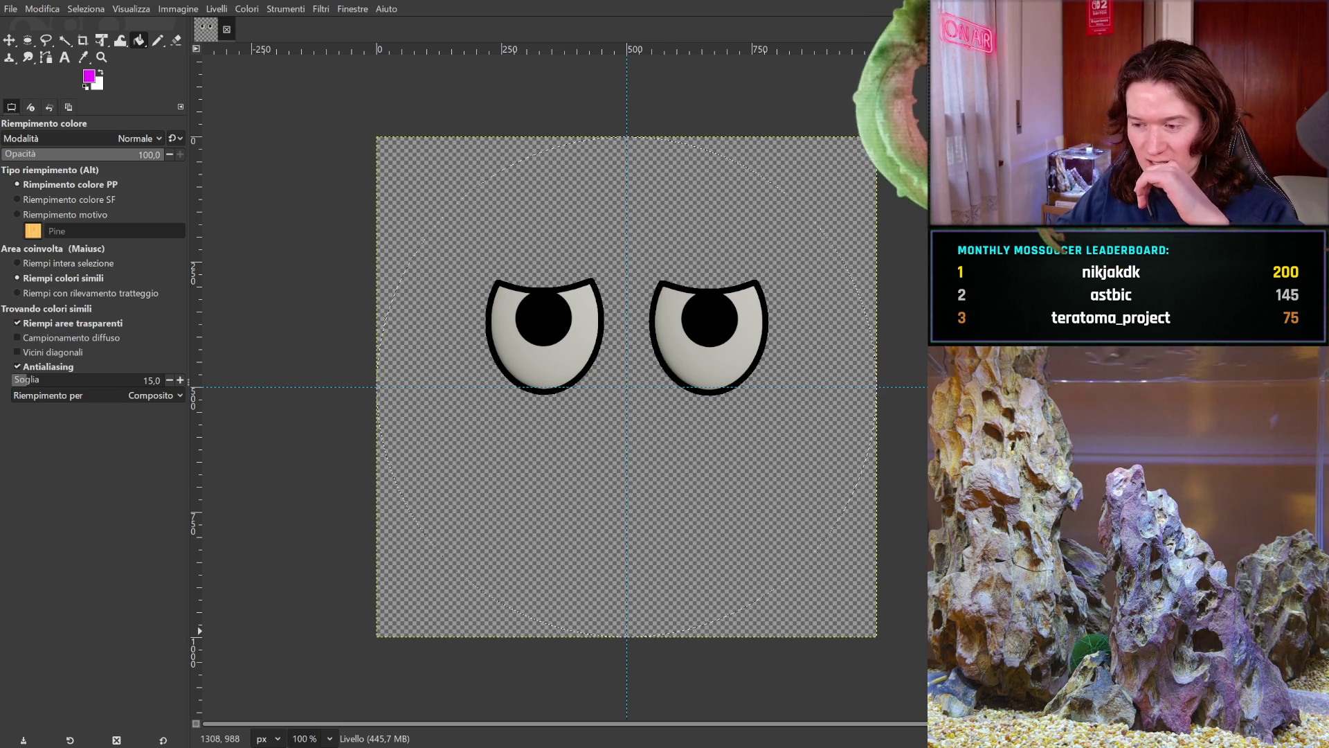
pyautogui.hotkey('ctrl', 'z')
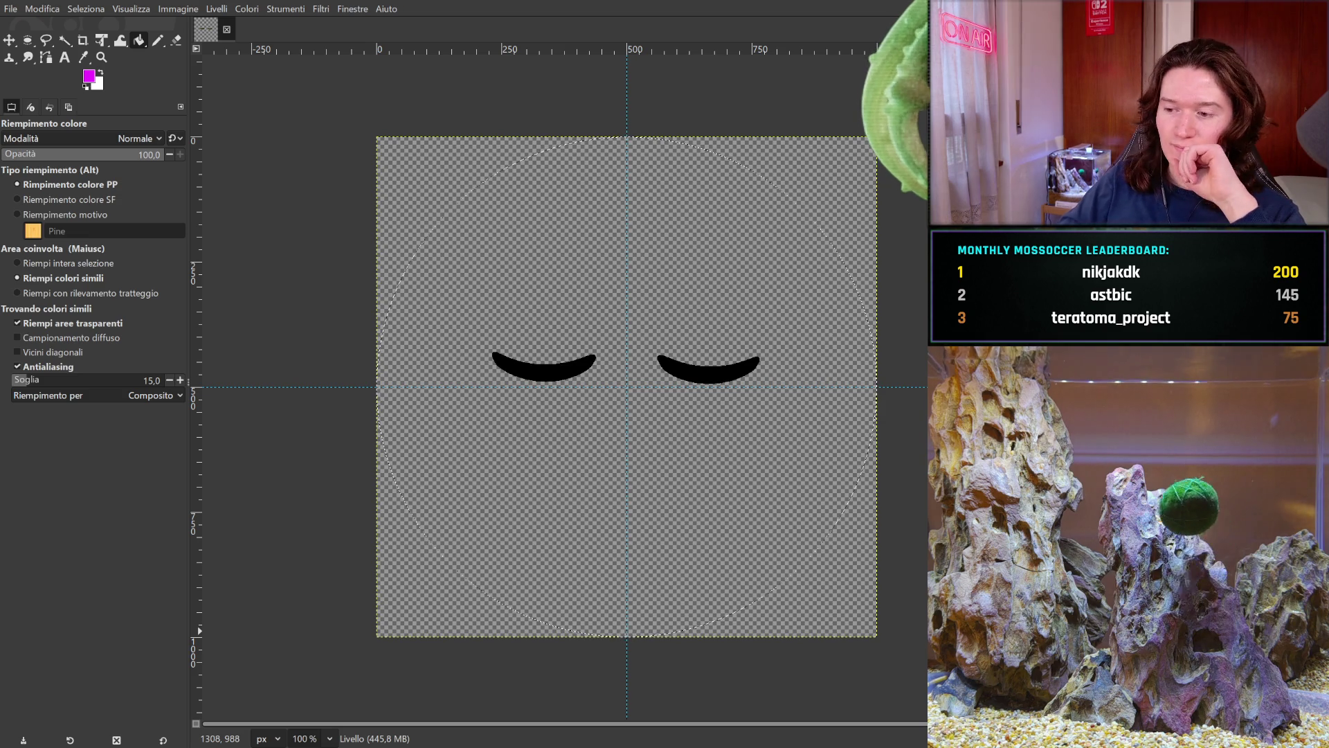
pyautogui.hotkey('ctrl', 'v')
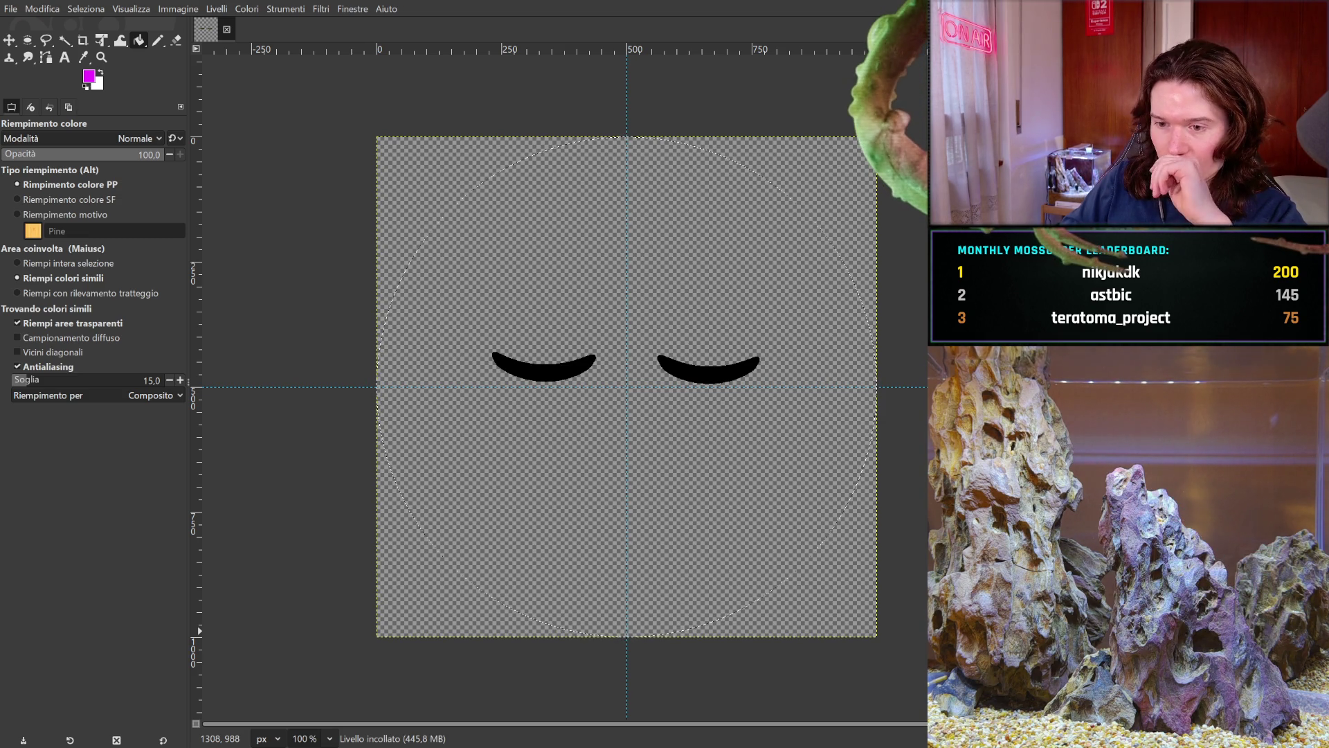
# - Fill the round face with magenta, undo that, then clear the circular selection with Delete
pyautogui.hotkey('ctrl', ',')
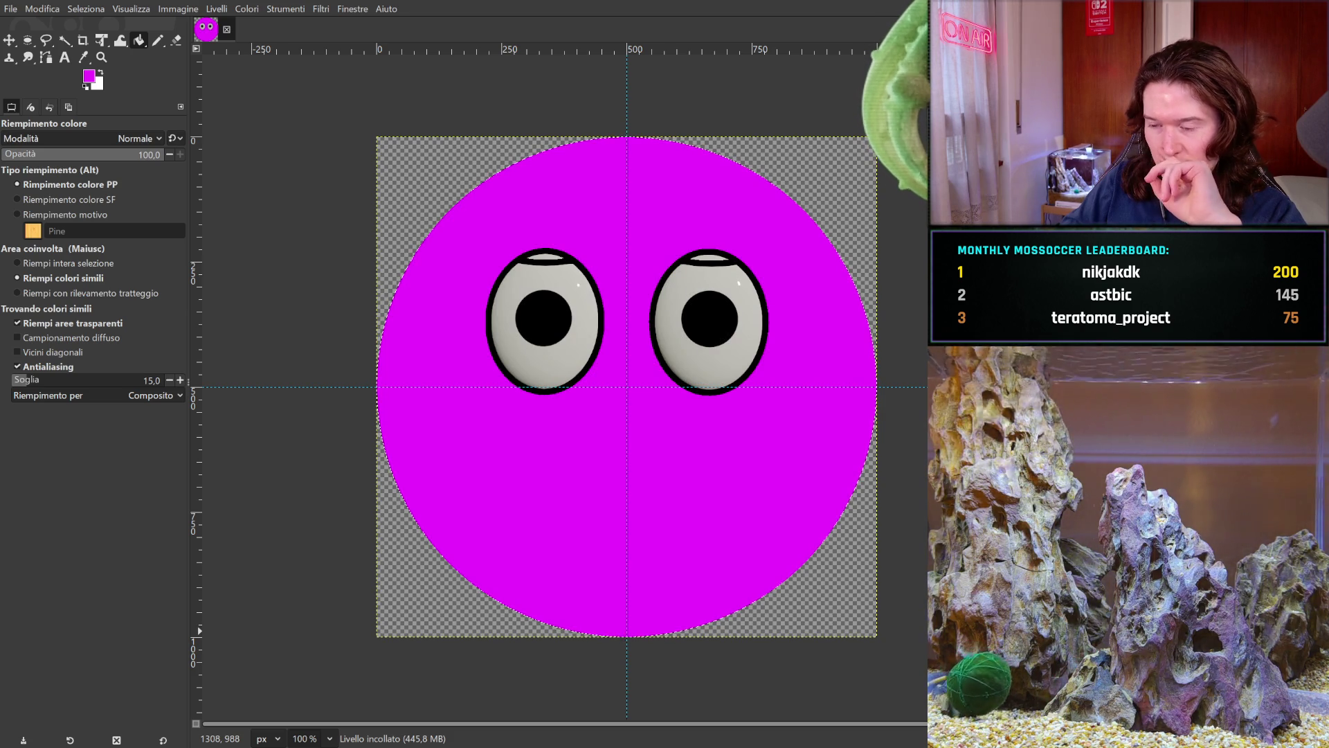
pyautogui.hotkey('ctrl', 'z')
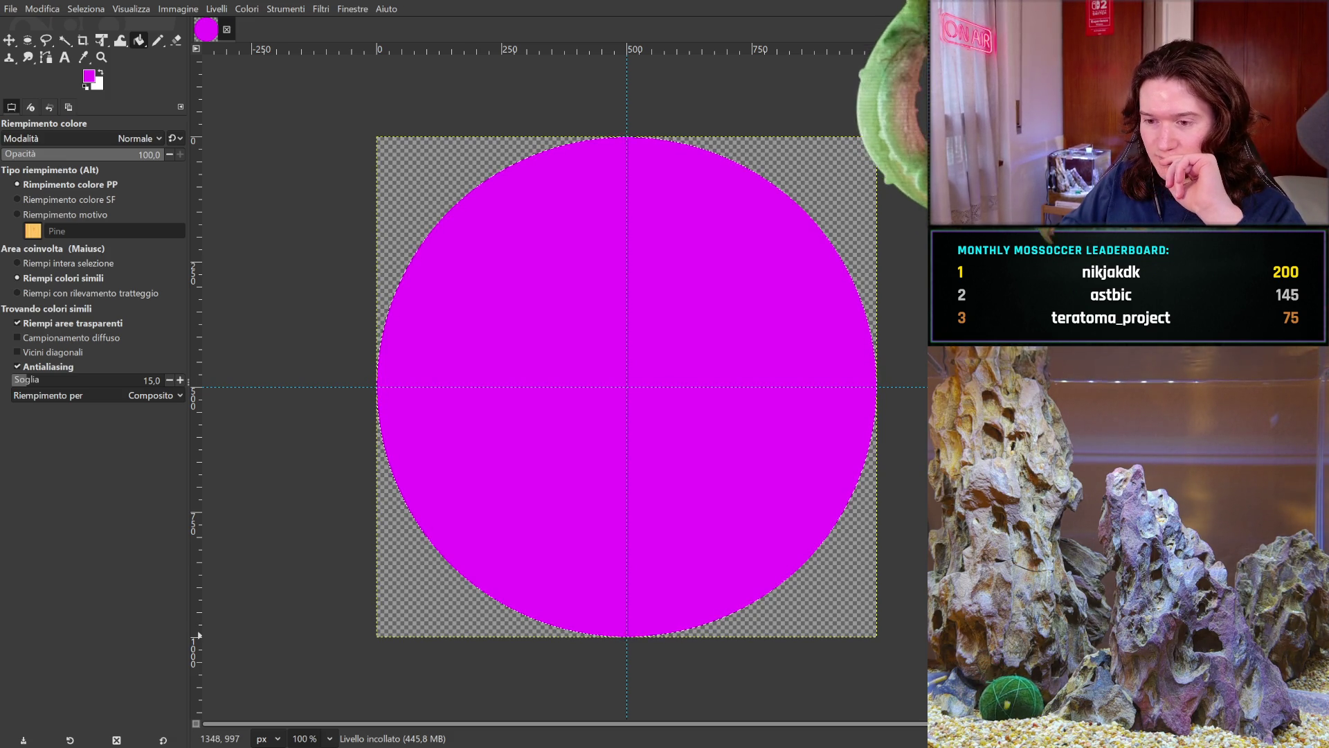
pyautogui.press('Delete')
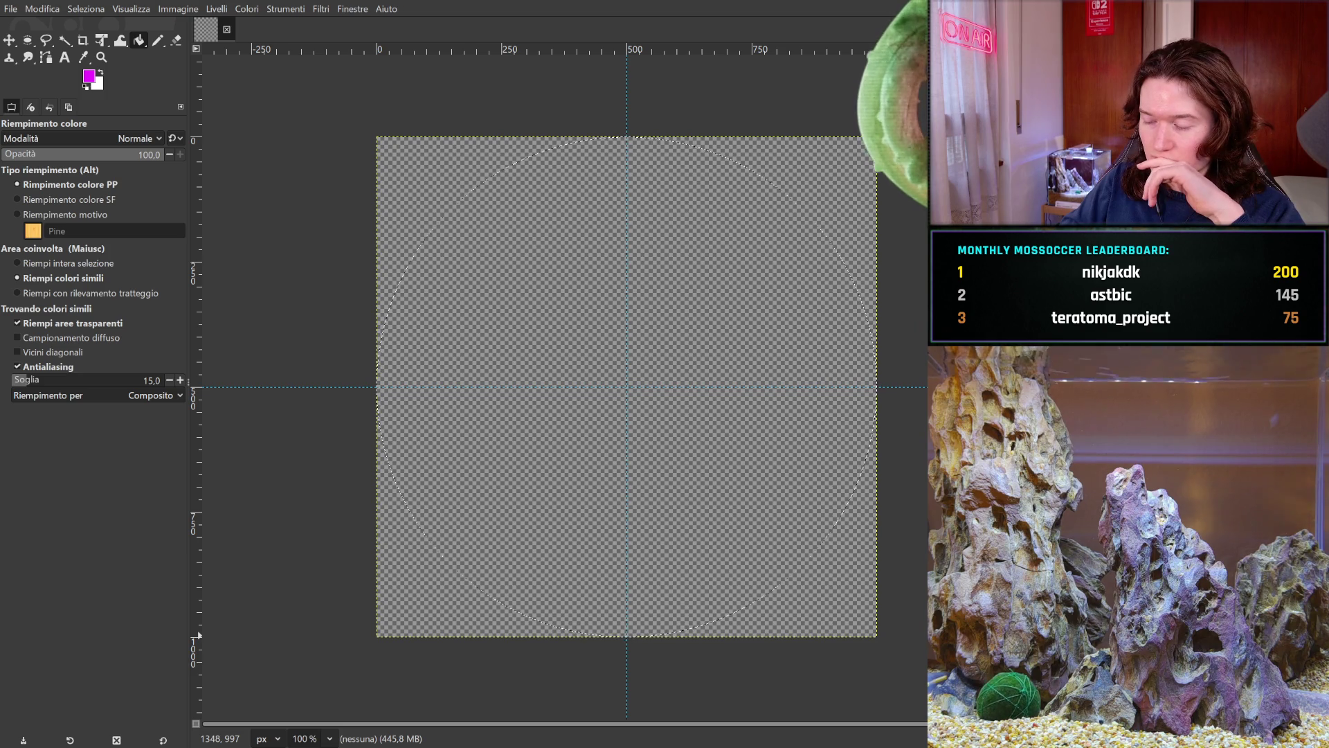
# - Switch to pasted layer #5 and copy it to bring up the angry slanted-lid eyes
pyautogui.hotkey('ctrl', 'v')
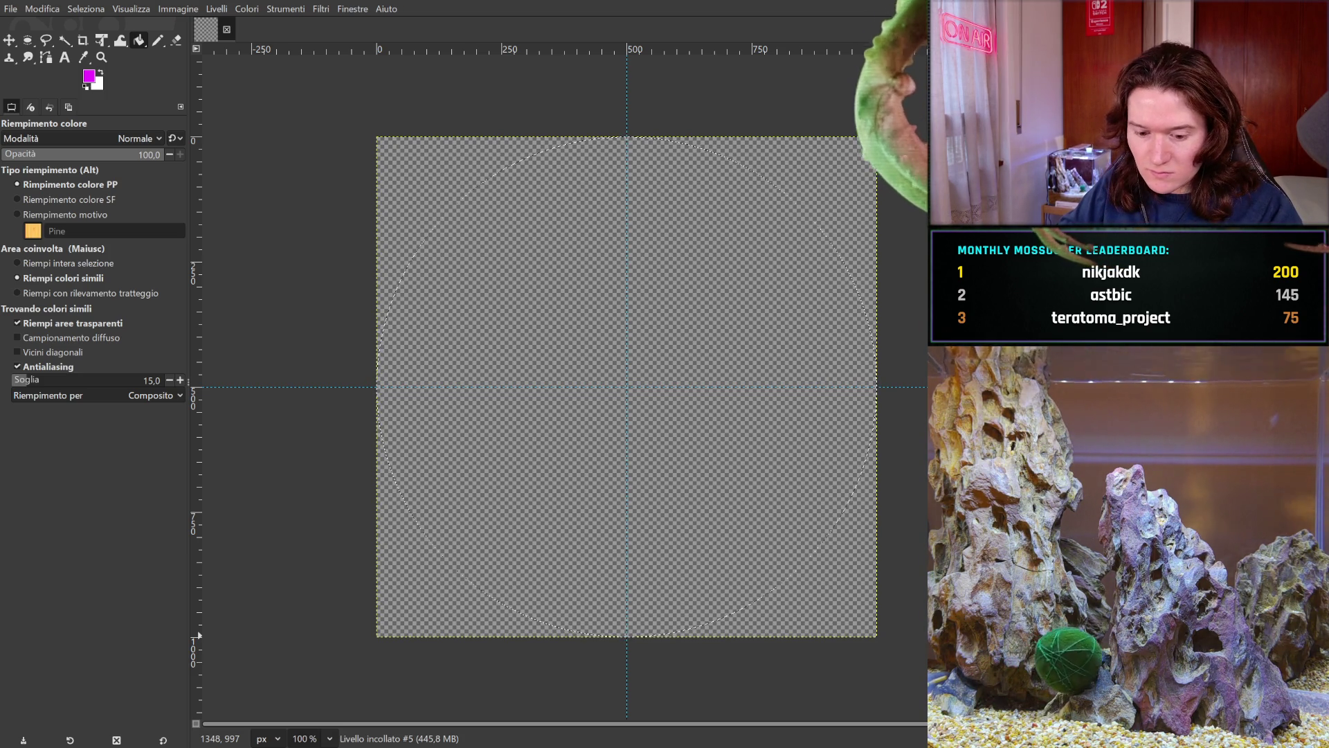
pyautogui.hotkey('ctrl', 'c')
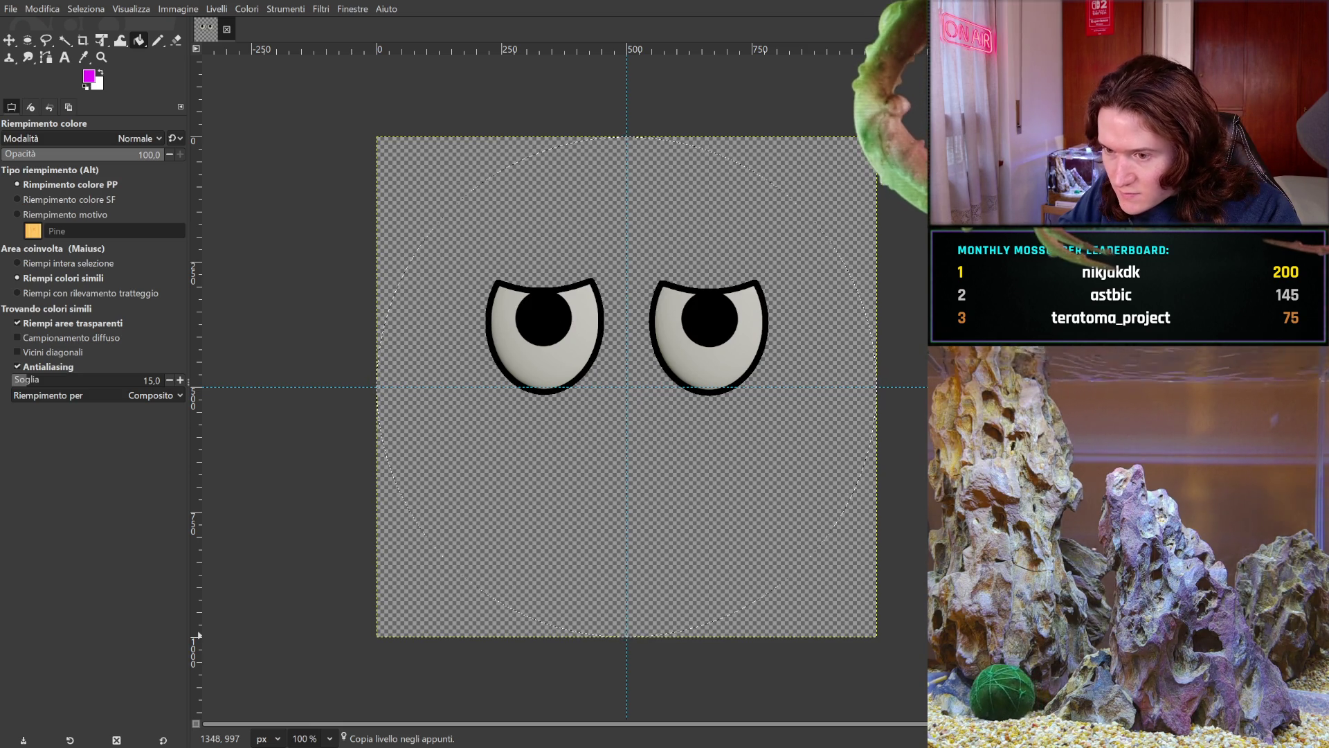
# - Paste and copy the eye layers, undoing back to the fully open oval eyes with round pupils
pyautogui.hotkey('ctrl', 'v')
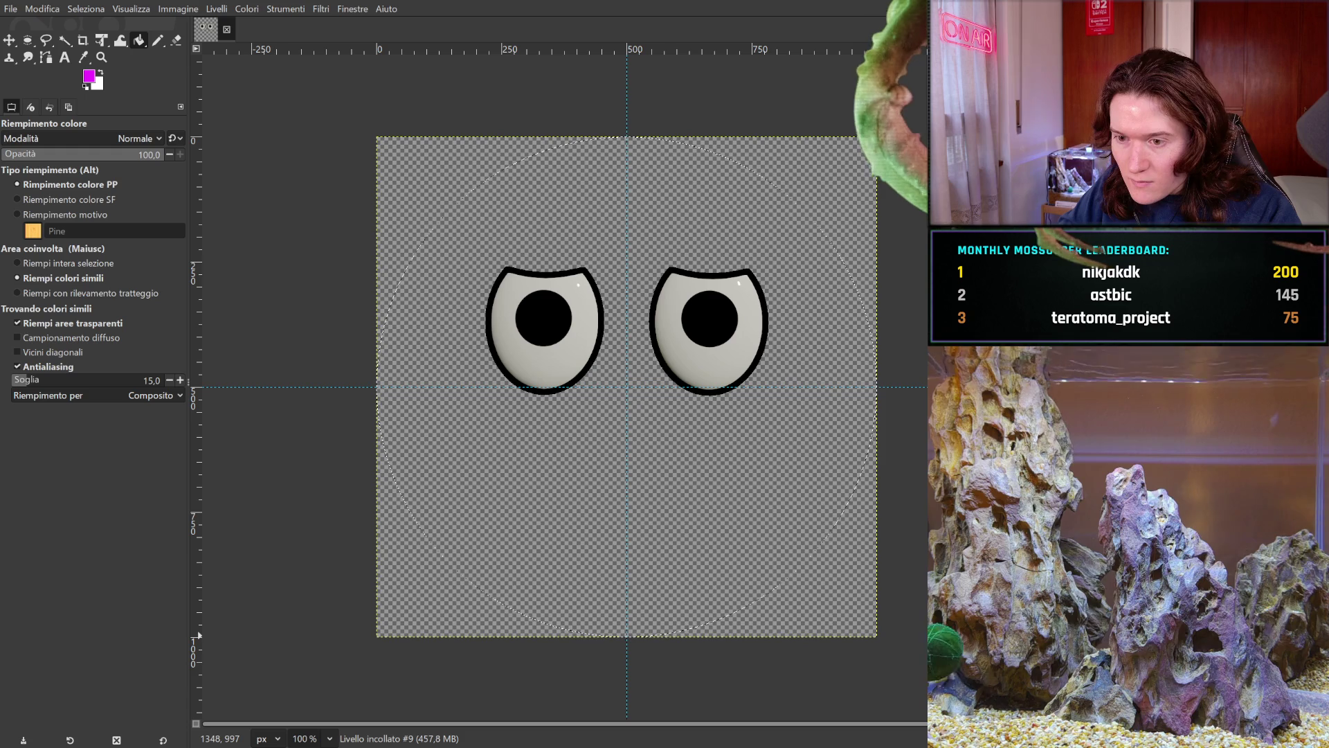
pyautogui.hotkey('ctrl', 'c')
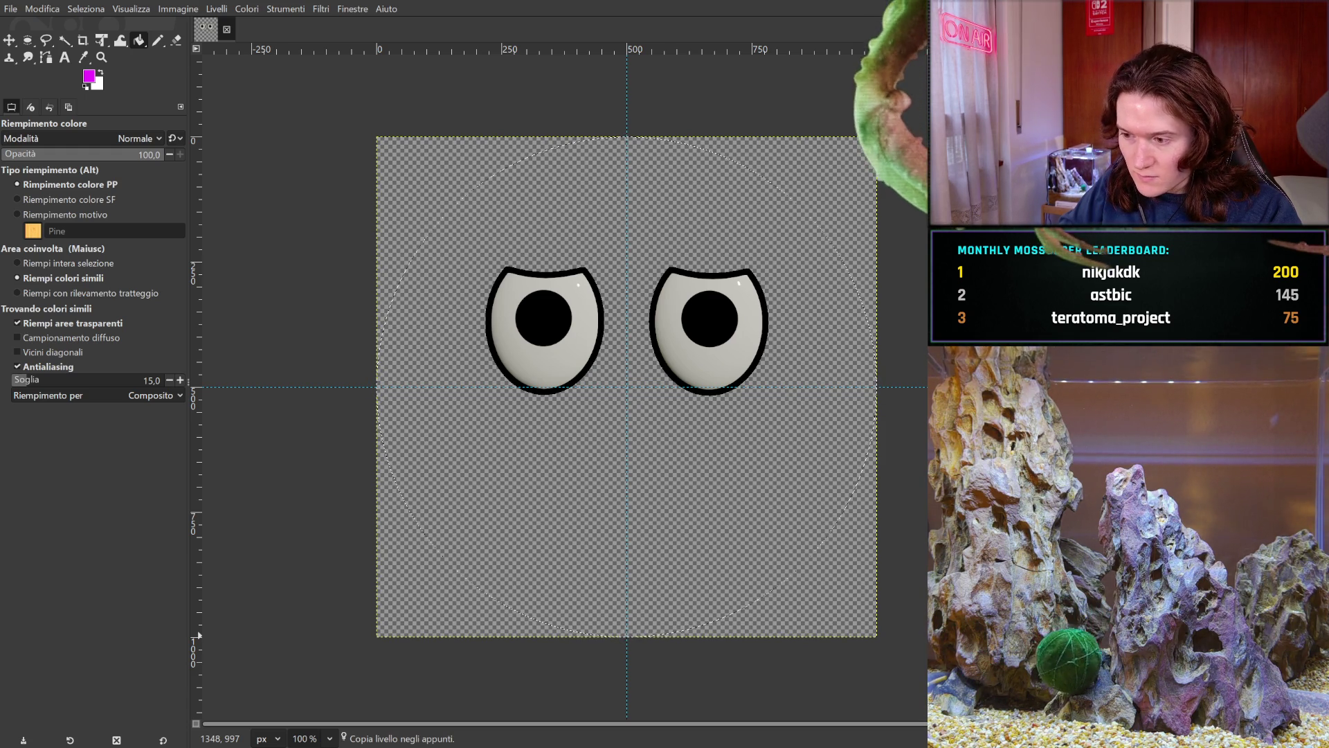
pyautogui.hotkey('ctrl', 'z')
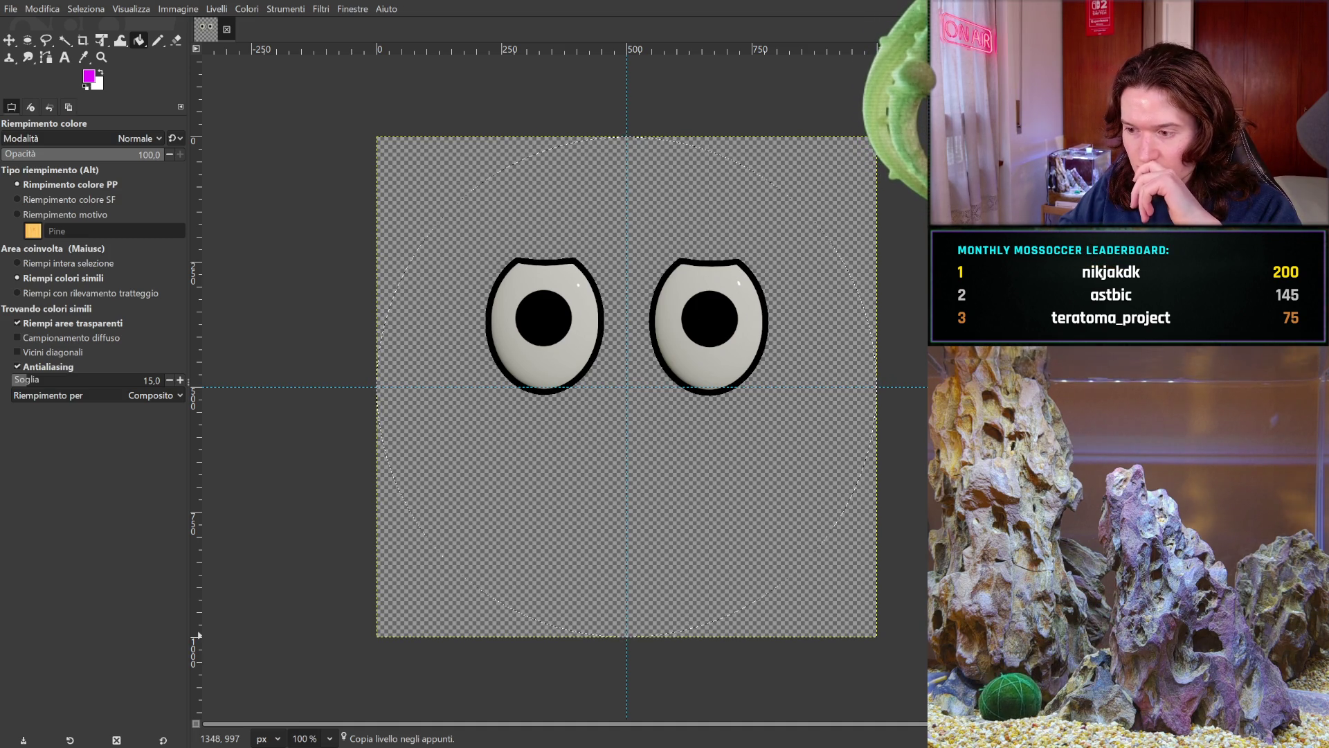
pyautogui.hotkey('ctrl', 'v')
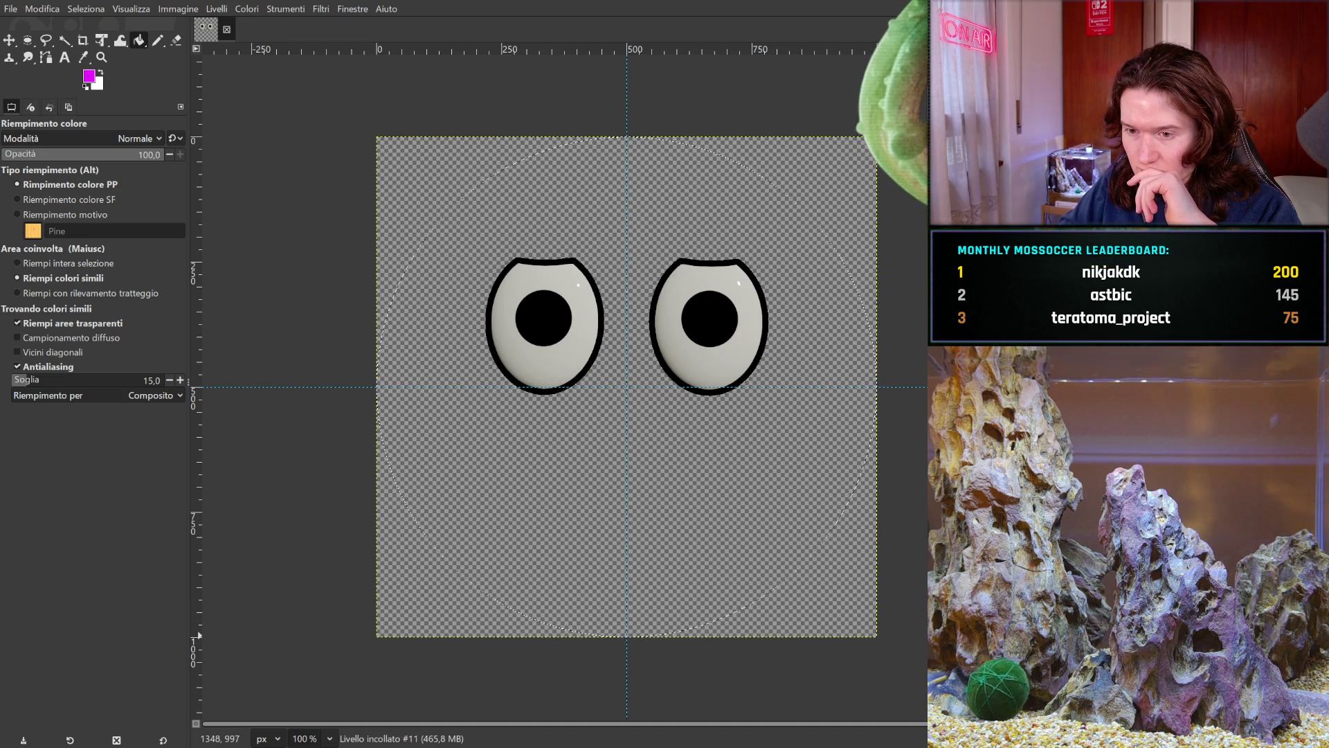
pyautogui.hotkey('ctrl', 'z')
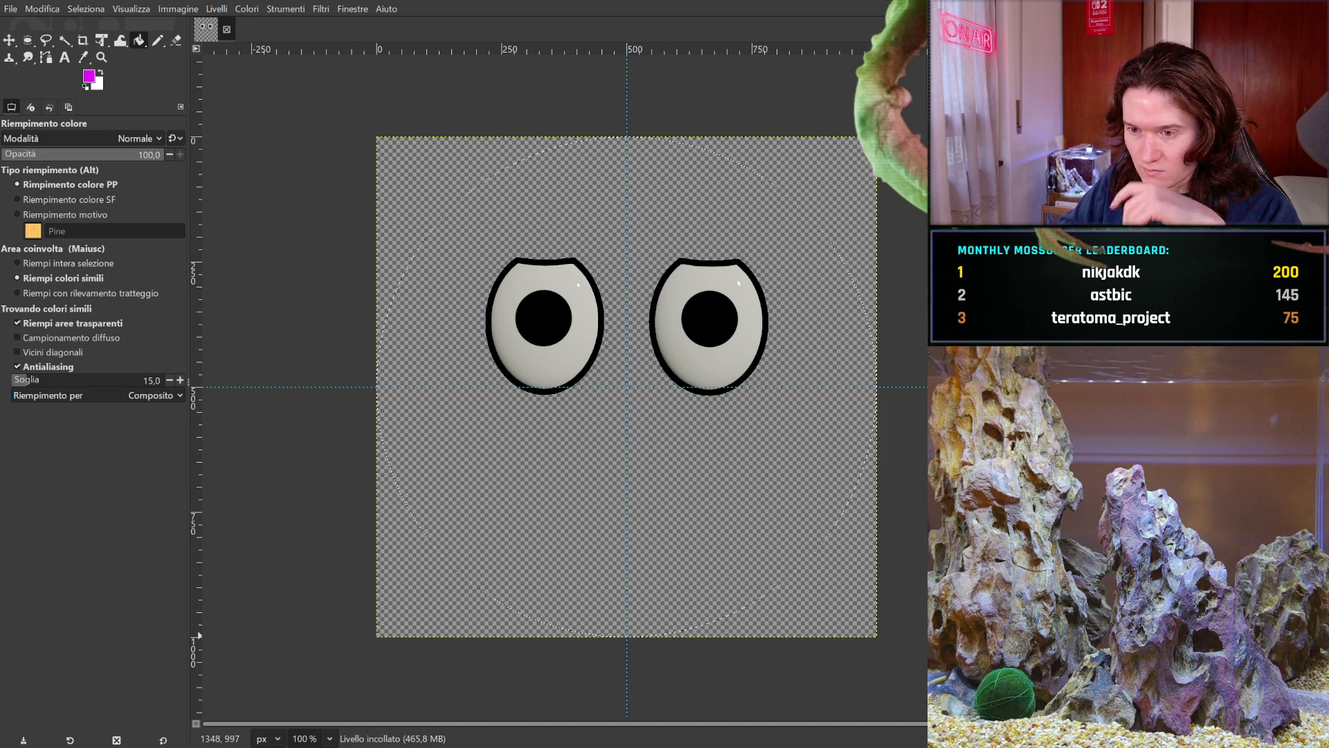
pyautogui.hotkey('ctrl', 'c')
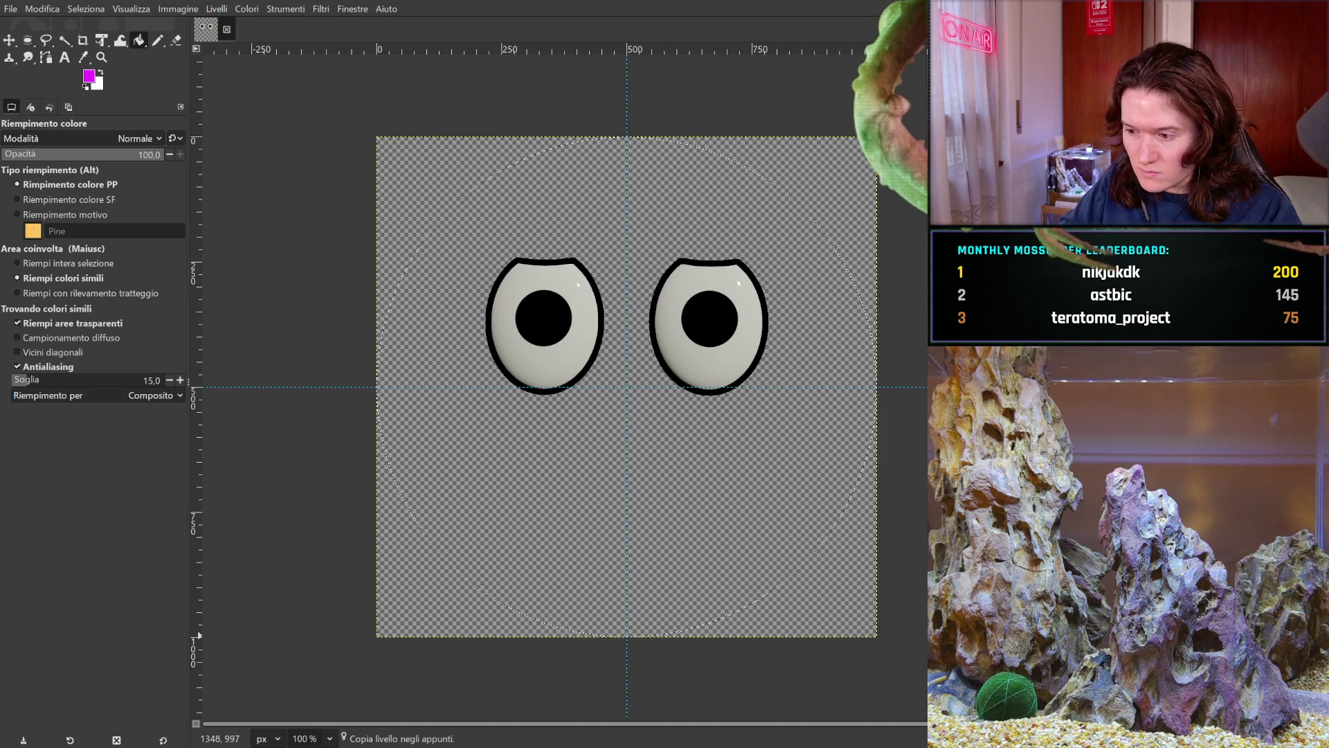
pyautogui.hotkey('ctrl', 'z')
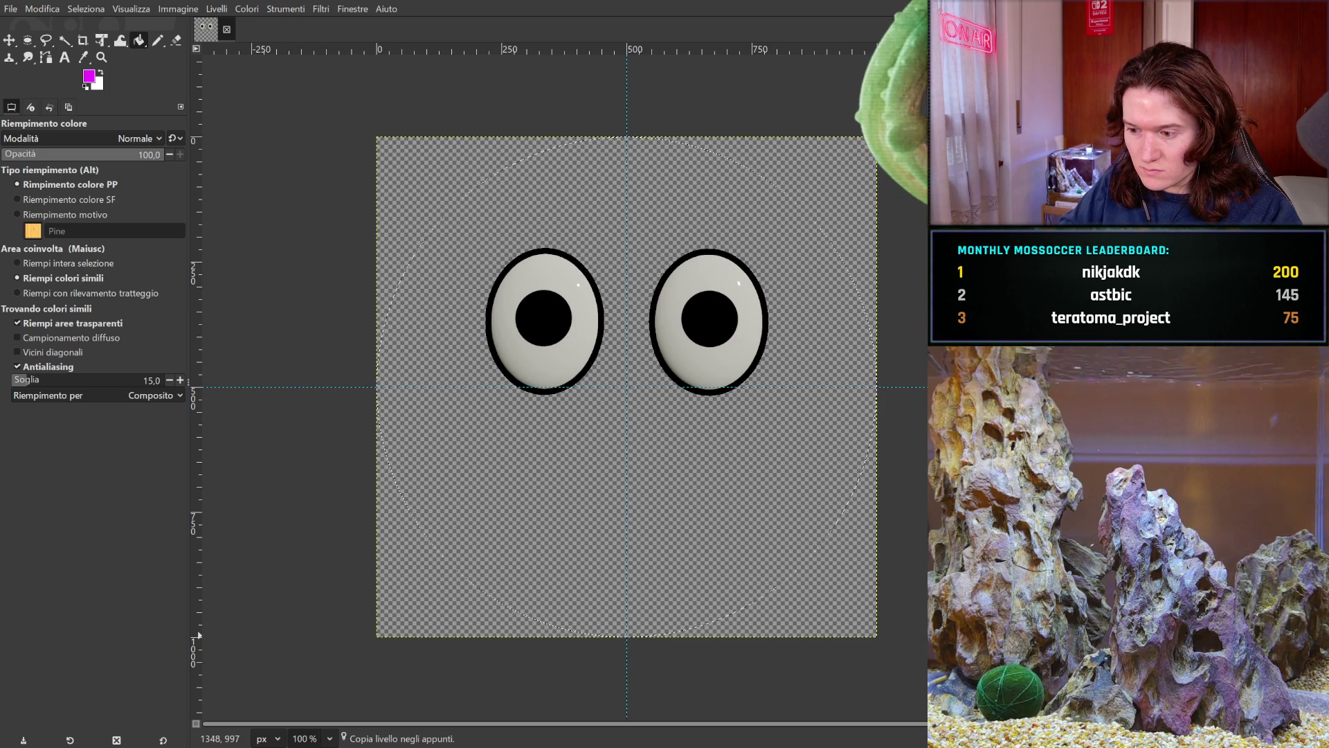
# - Step through the undo history comparing half-lidded, closed and open eyes, ending on the lidded eyes with pupils
pyautogui.hotkey('ctrl', 'y')
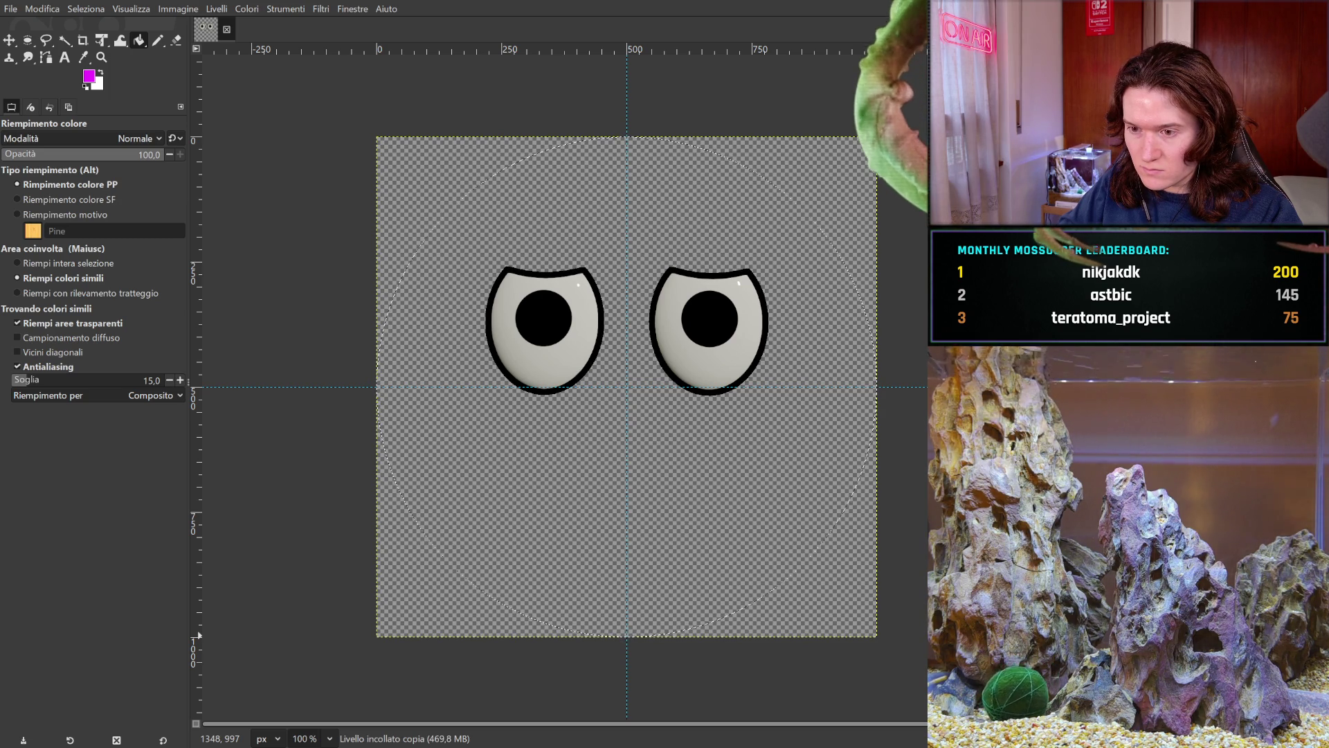
pyautogui.hotkey('ctrl', 'y')
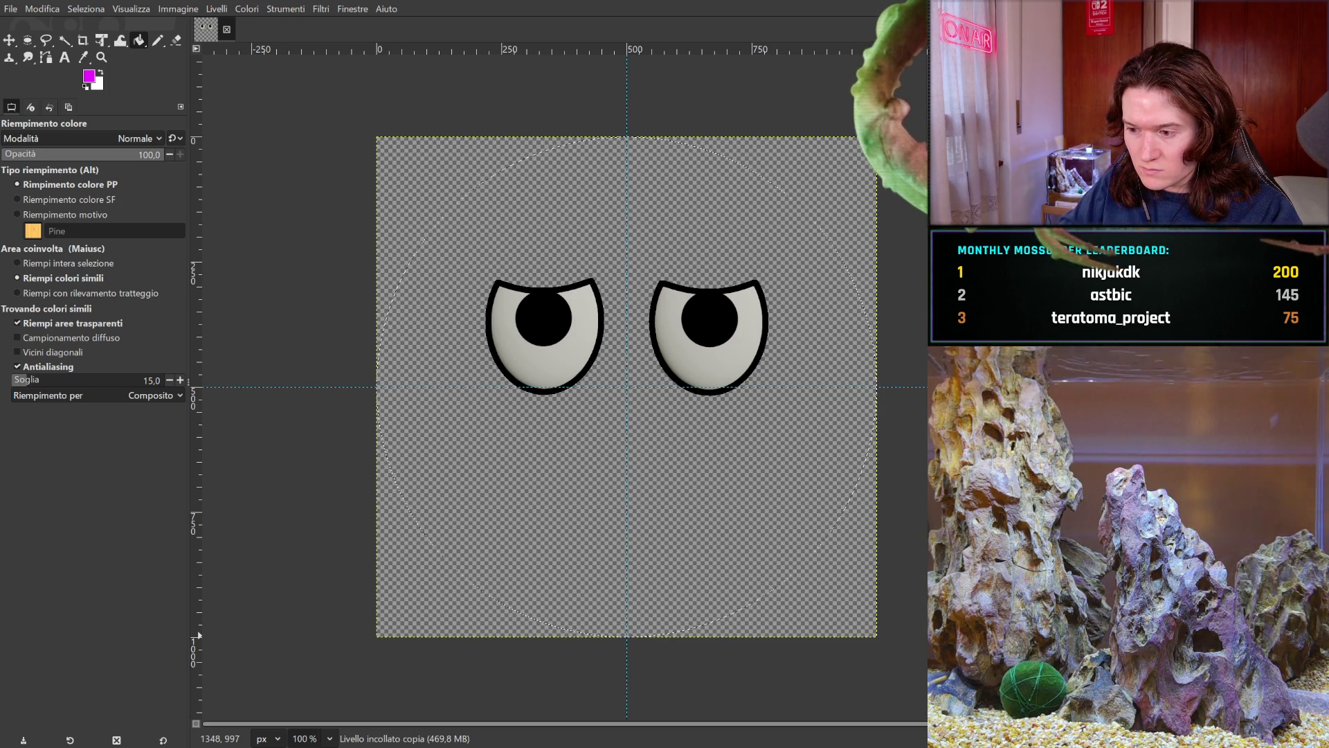
pyautogui.hotkey('ctrl', 'y')
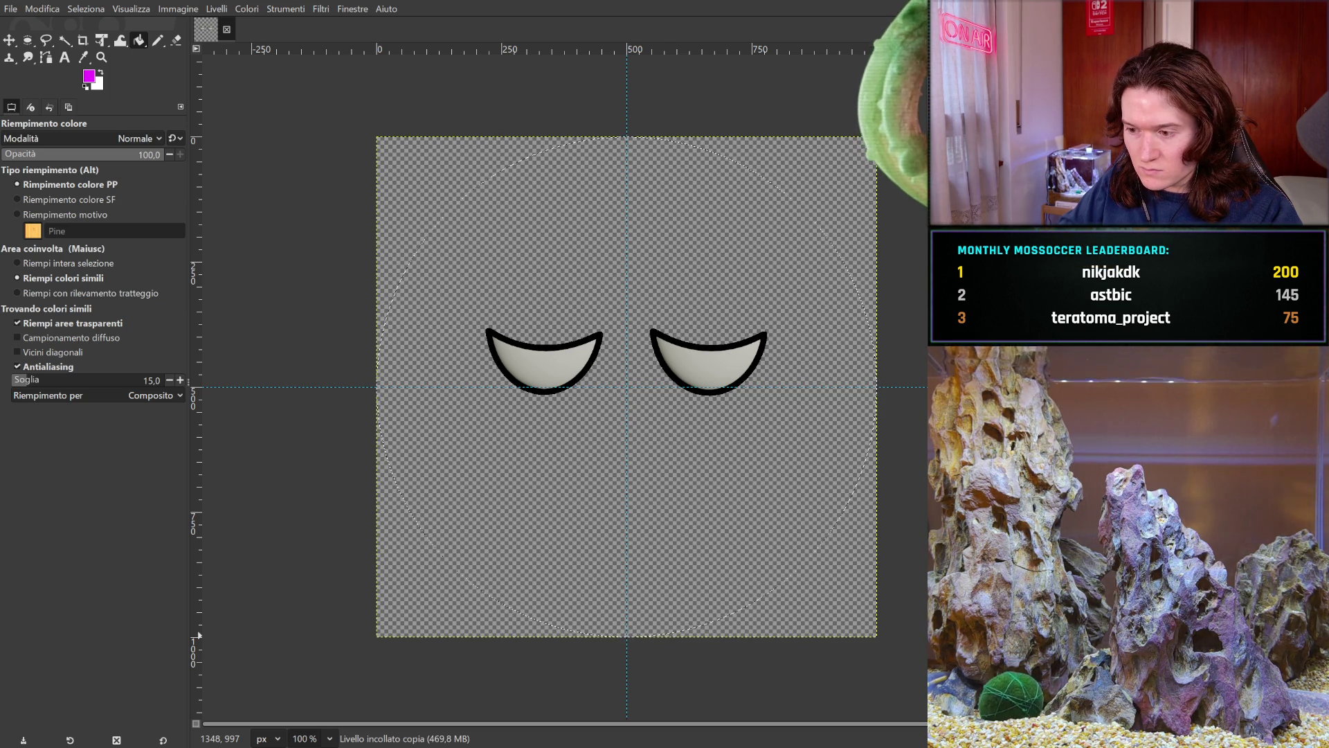
pyautogui.hotkey('ctrl', 'y')
pyautogui.hotkey('ctrl', 'z')
pyautogui.hotkey('ctrl', 'z')
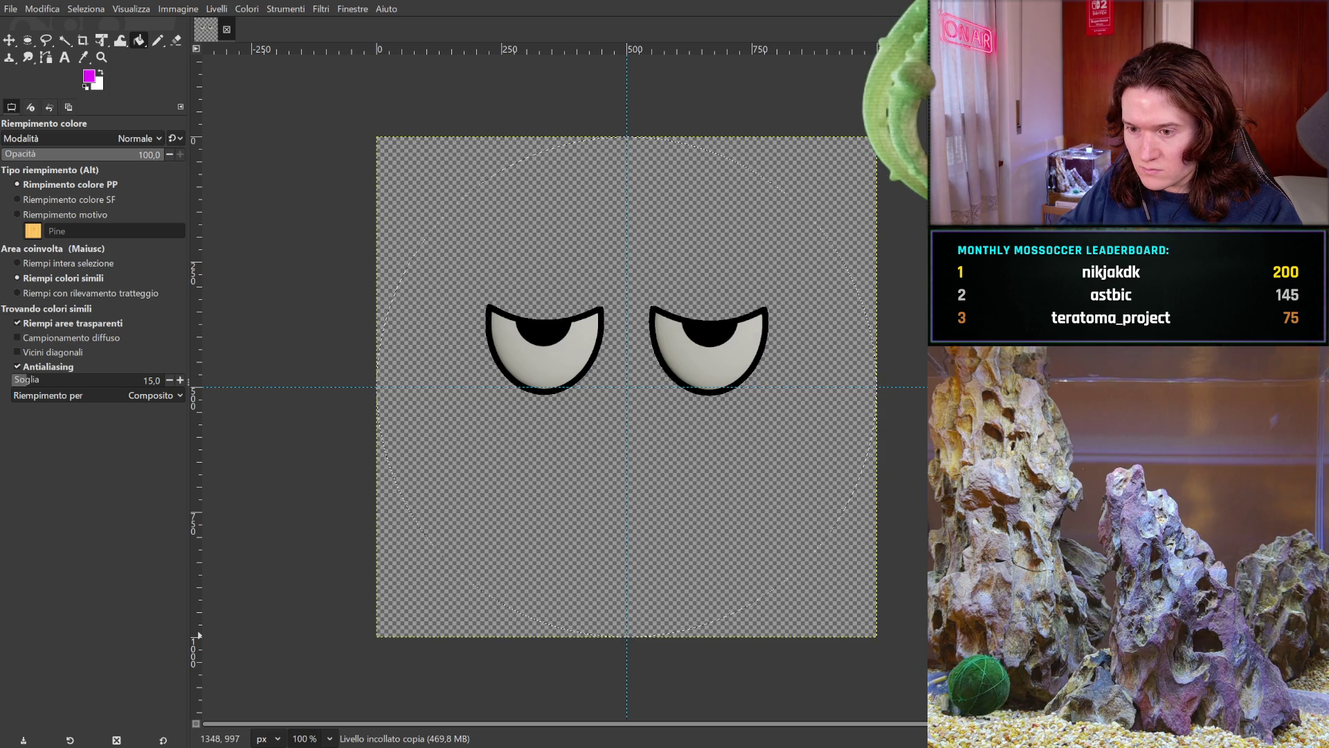
pyautogui.hotkey('ctrl', 'z')
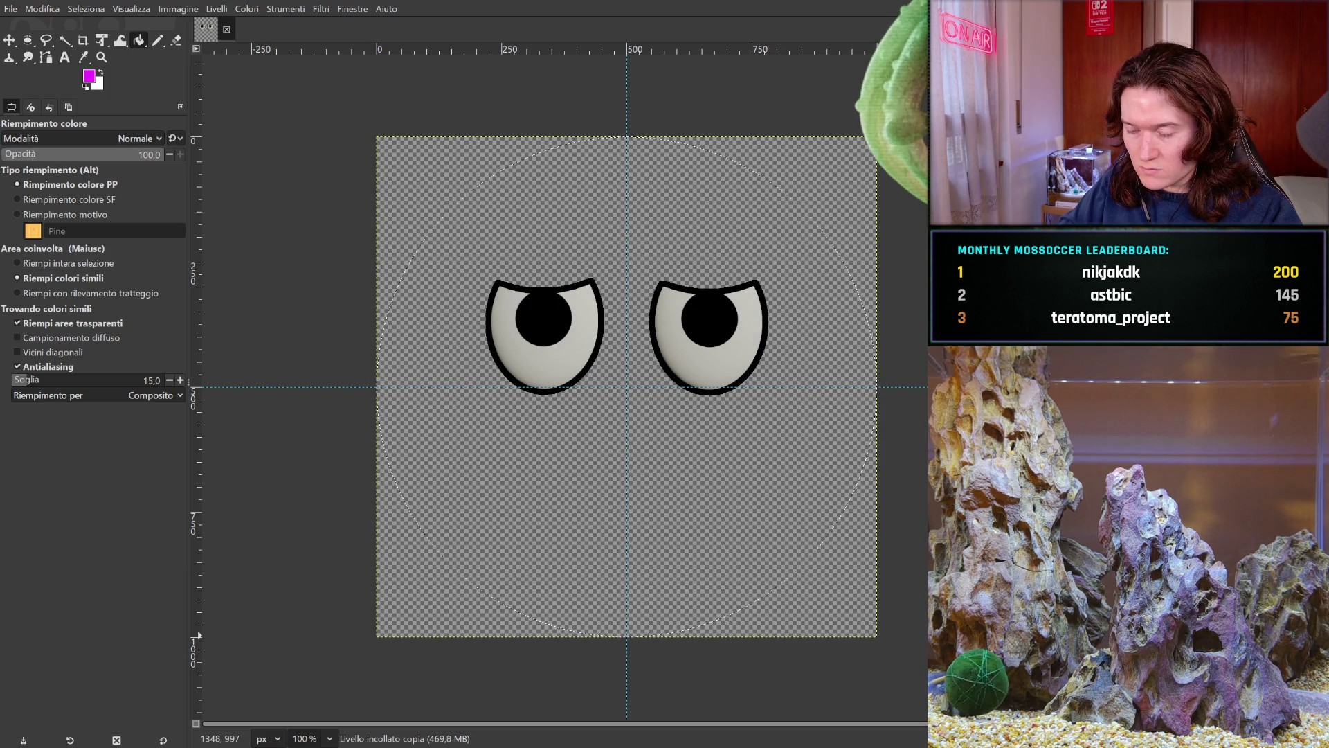
pyautogui.hotkey('ctrl', 'z')
pyautogui.hotkey('ctrl', 'y')
pyautogui.hotkey('ctrl', 'z')
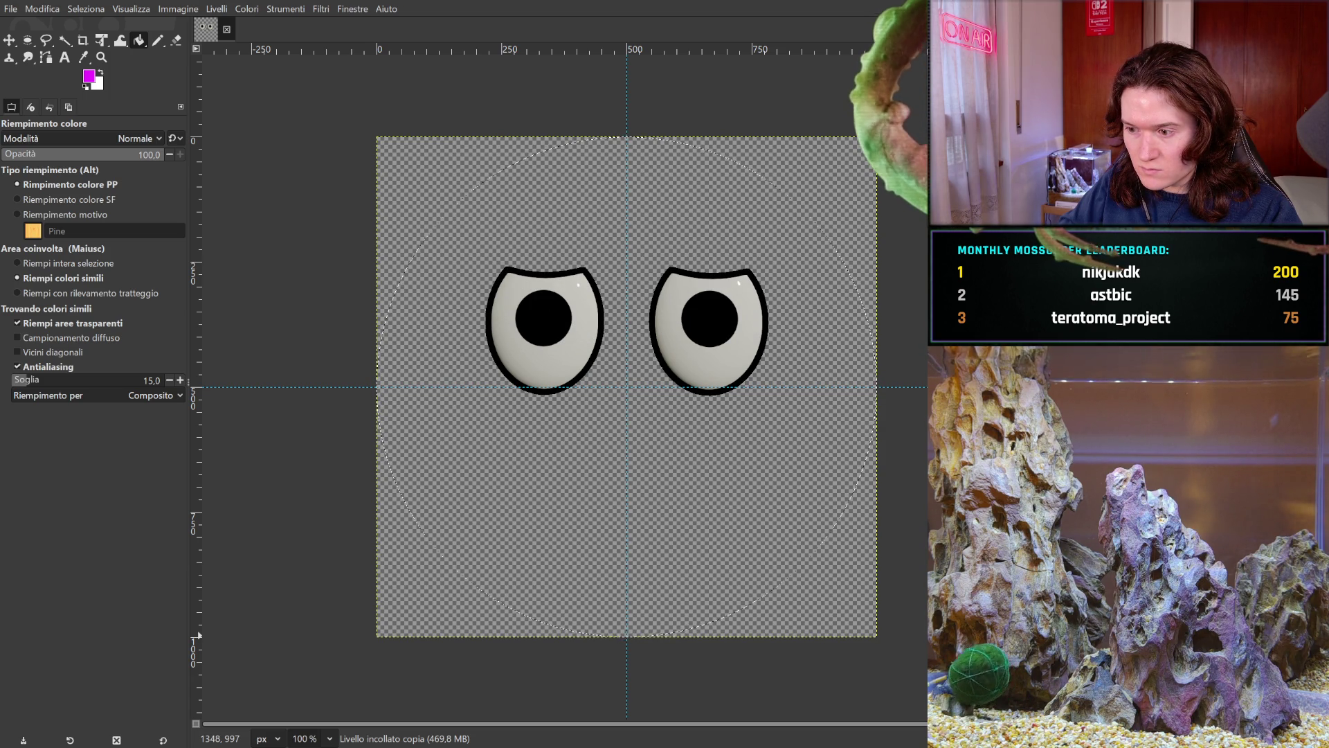
pyautogui.hotkey('ctrl', 'z')
pyautogui.hotkey('ctrl', 'z')
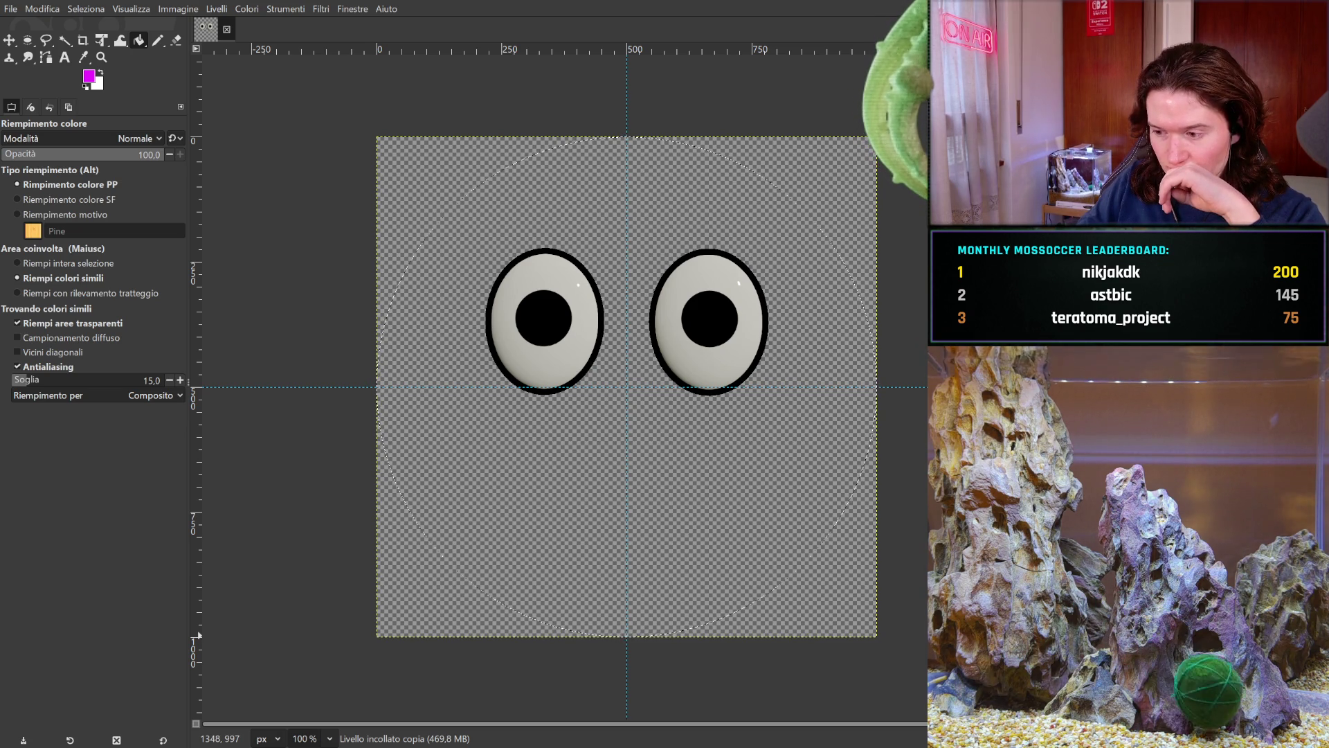
# - Select the Livello incollato layer, duplicate it, then switch among its copies in the stack
pyautogui.press('pagedown')
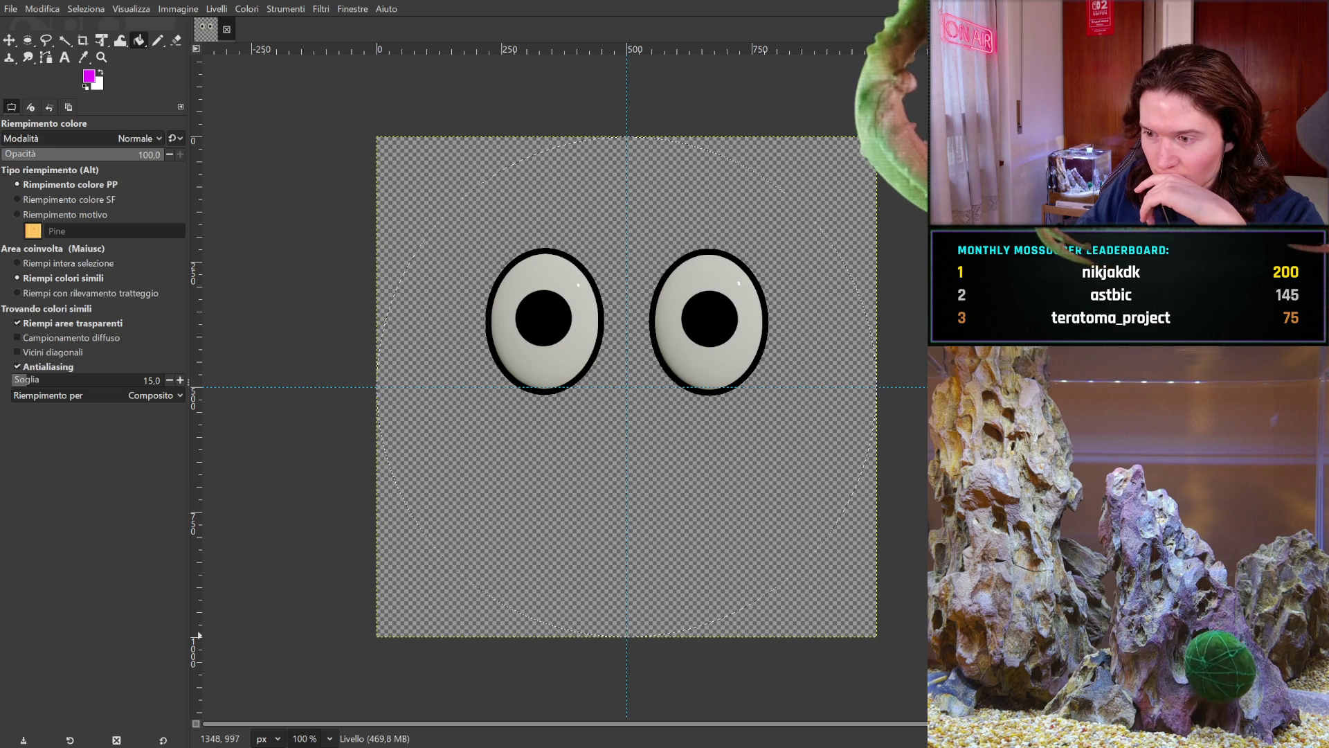
pyautogui.hotkey('ctrl', 'v')
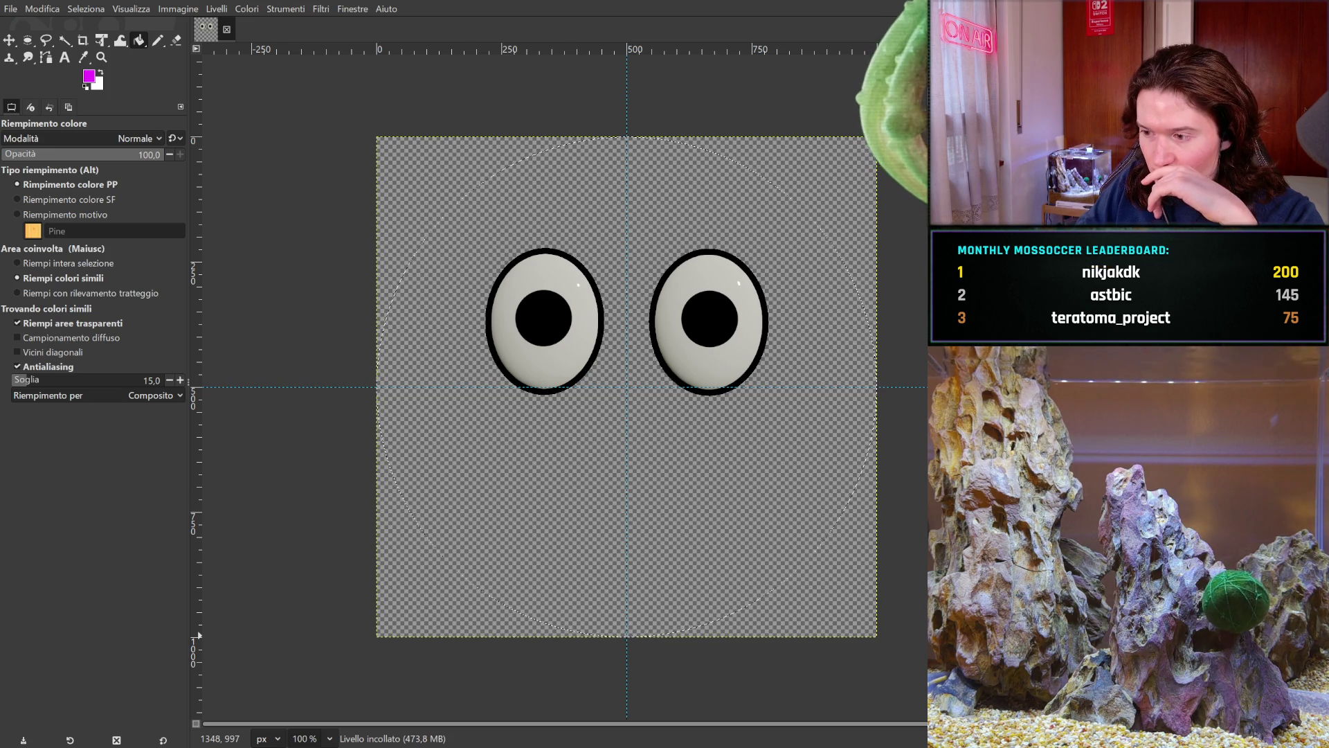
pyautogui.hotkey('shift', 'ctrl', 'd')
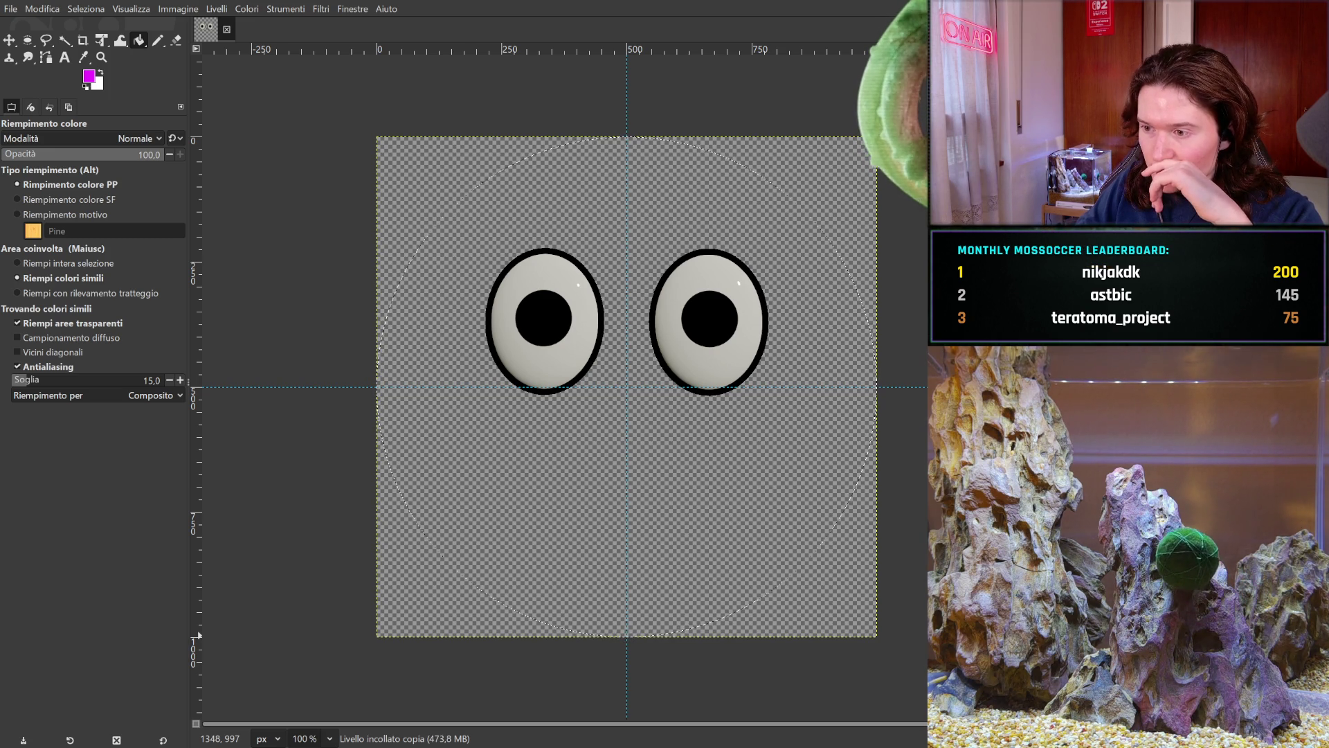
pyautogui.hotkey('ctrl', 'z')
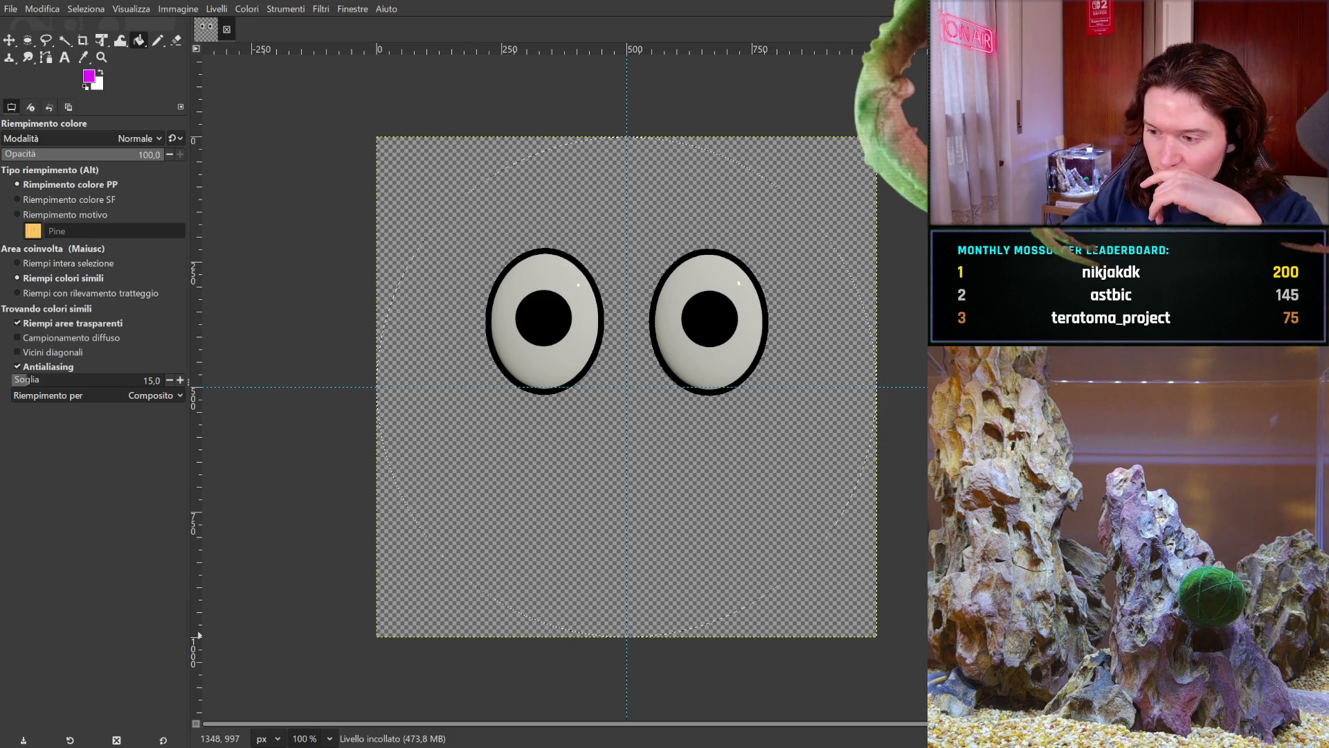
pyautogui.hotkey('ctrl', 'z')
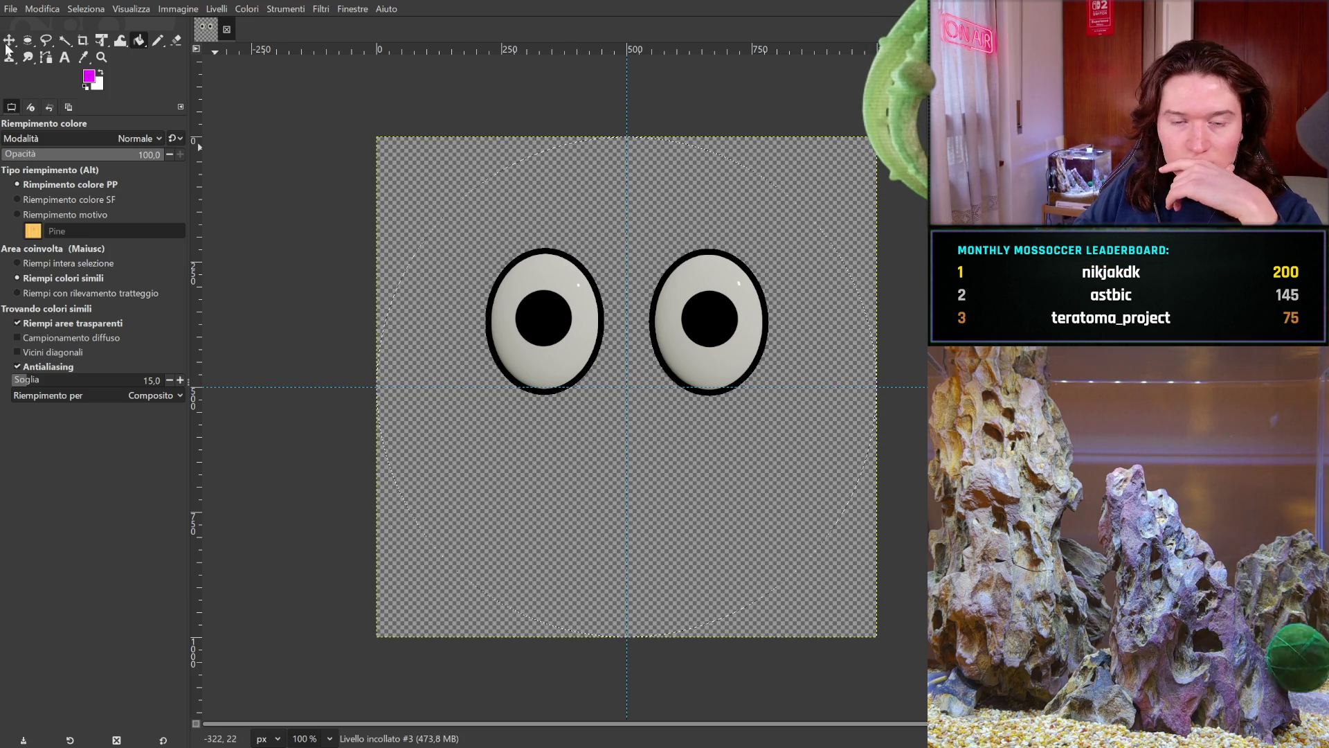
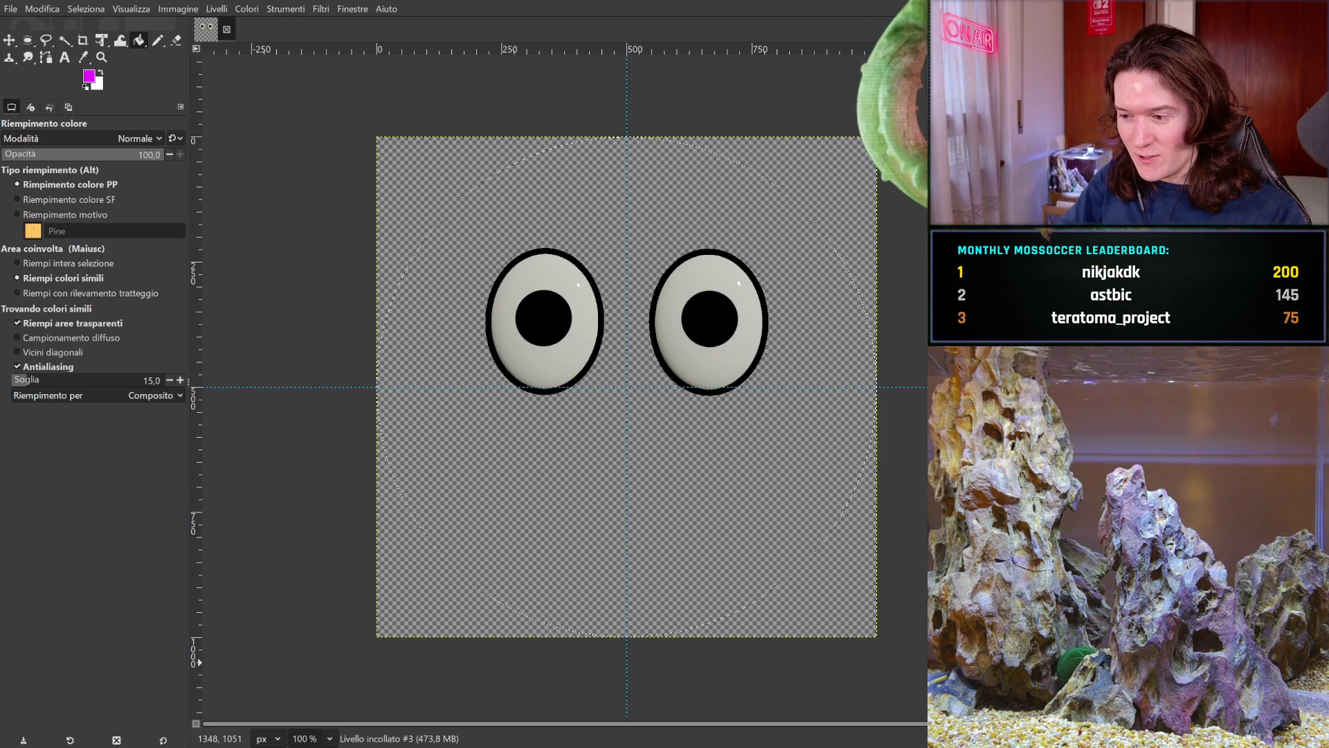
# - Copy the Livello incollato #6 layer and paste it back as a new pasted layer
pyautogui.press('pageup')
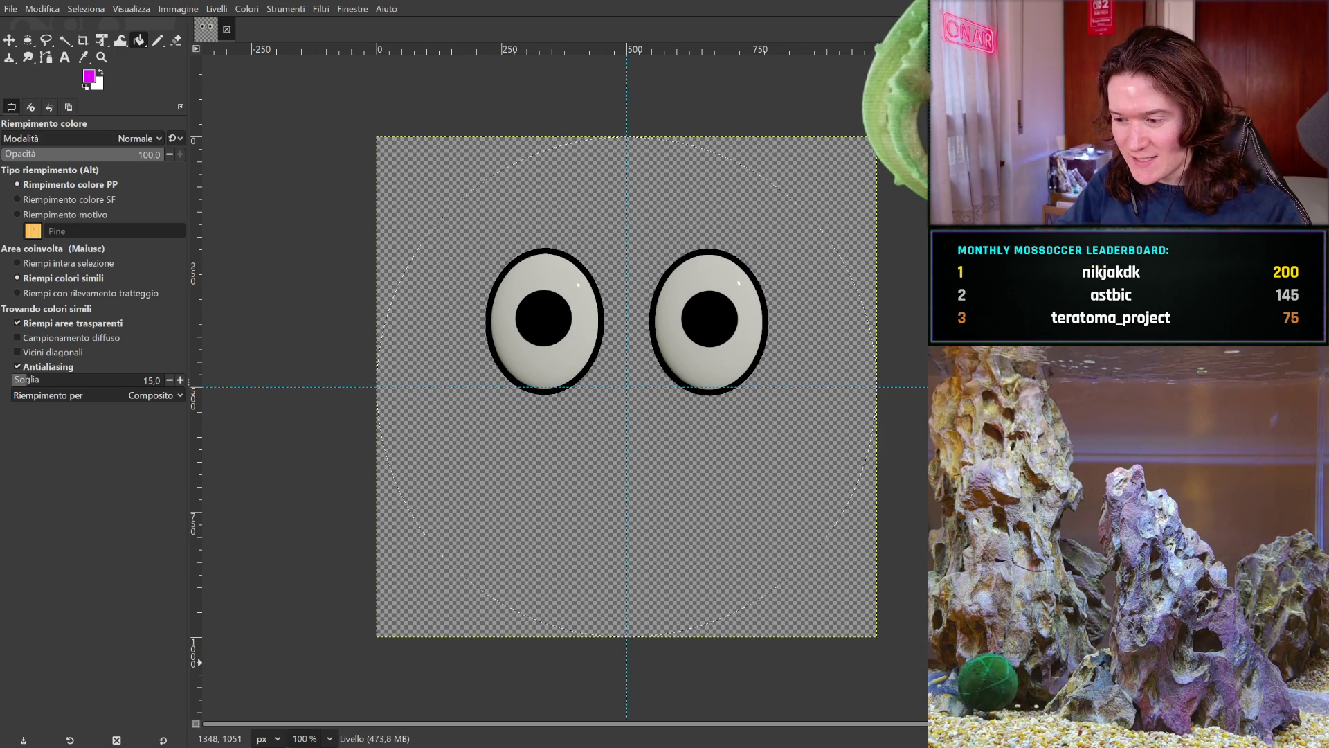
pyautogui.press('pagedown')
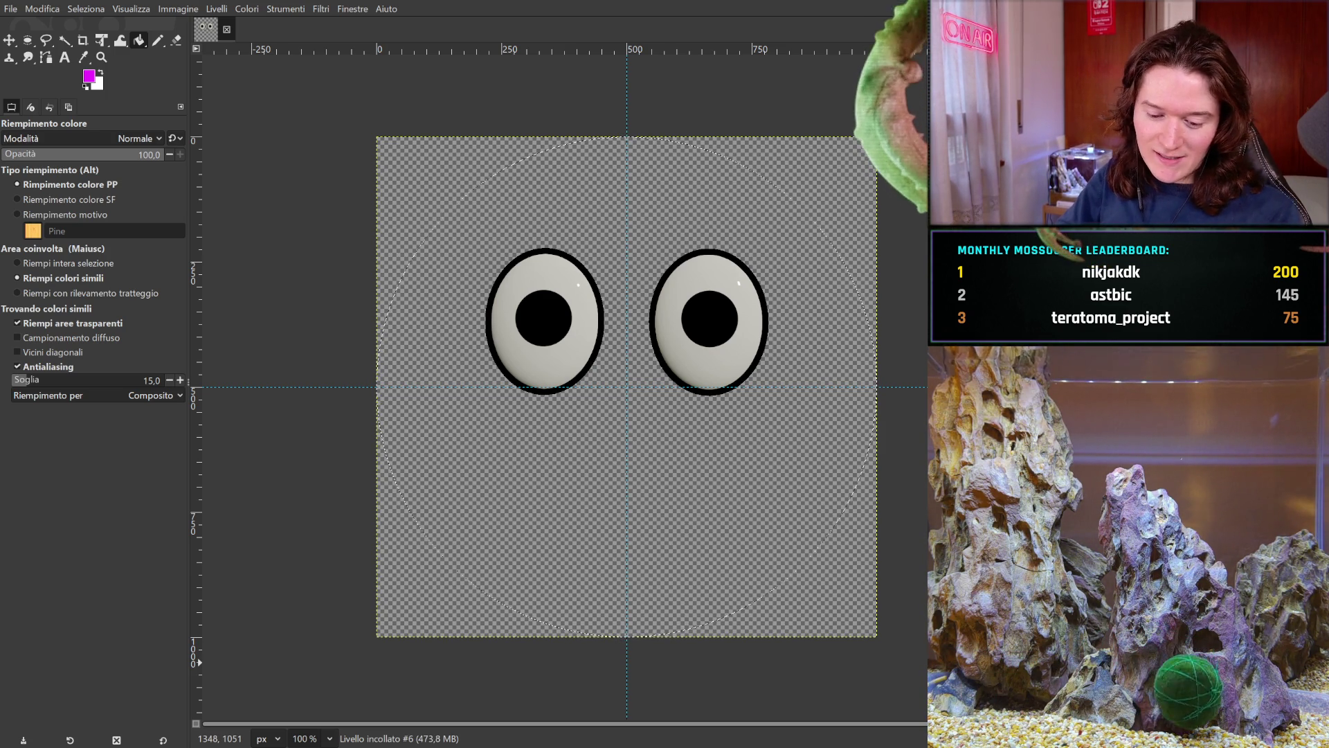
pyautogui.hotkey('ctrl', 'c')
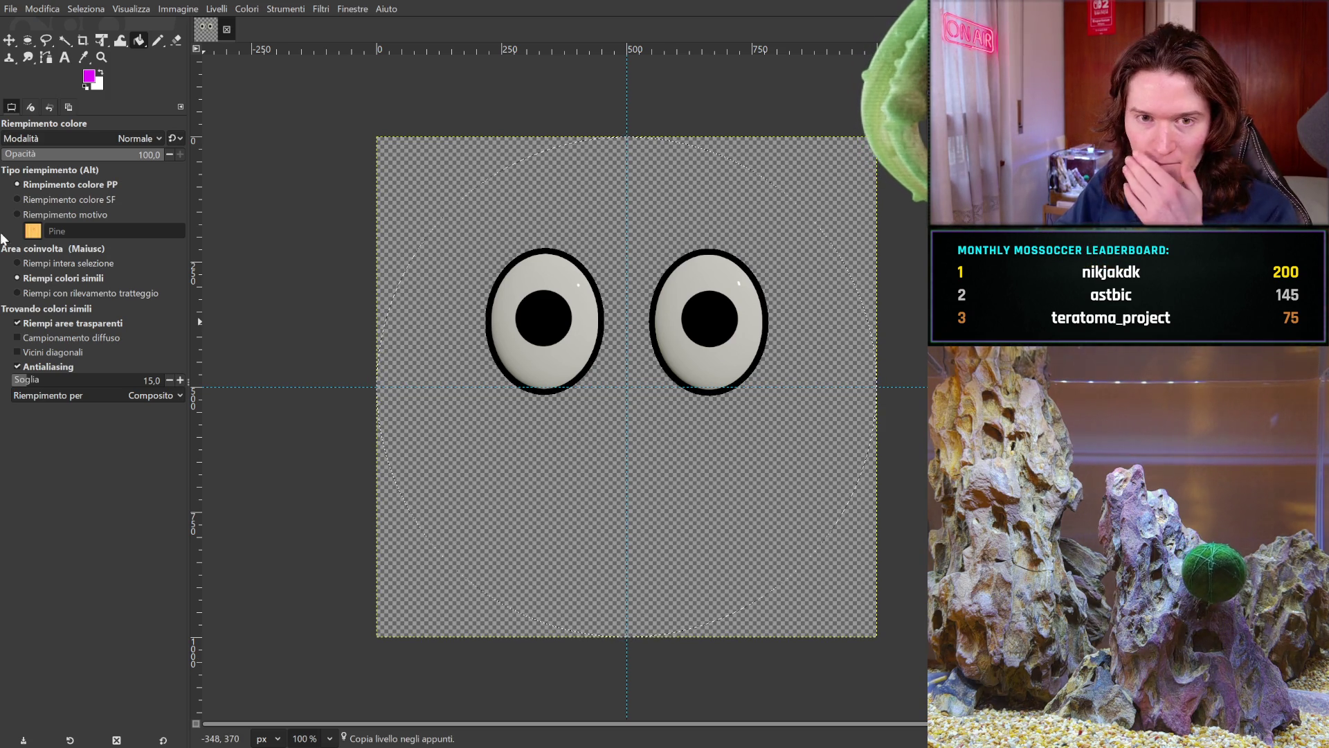
pyautogui.hotkey('ctrl', 'v')
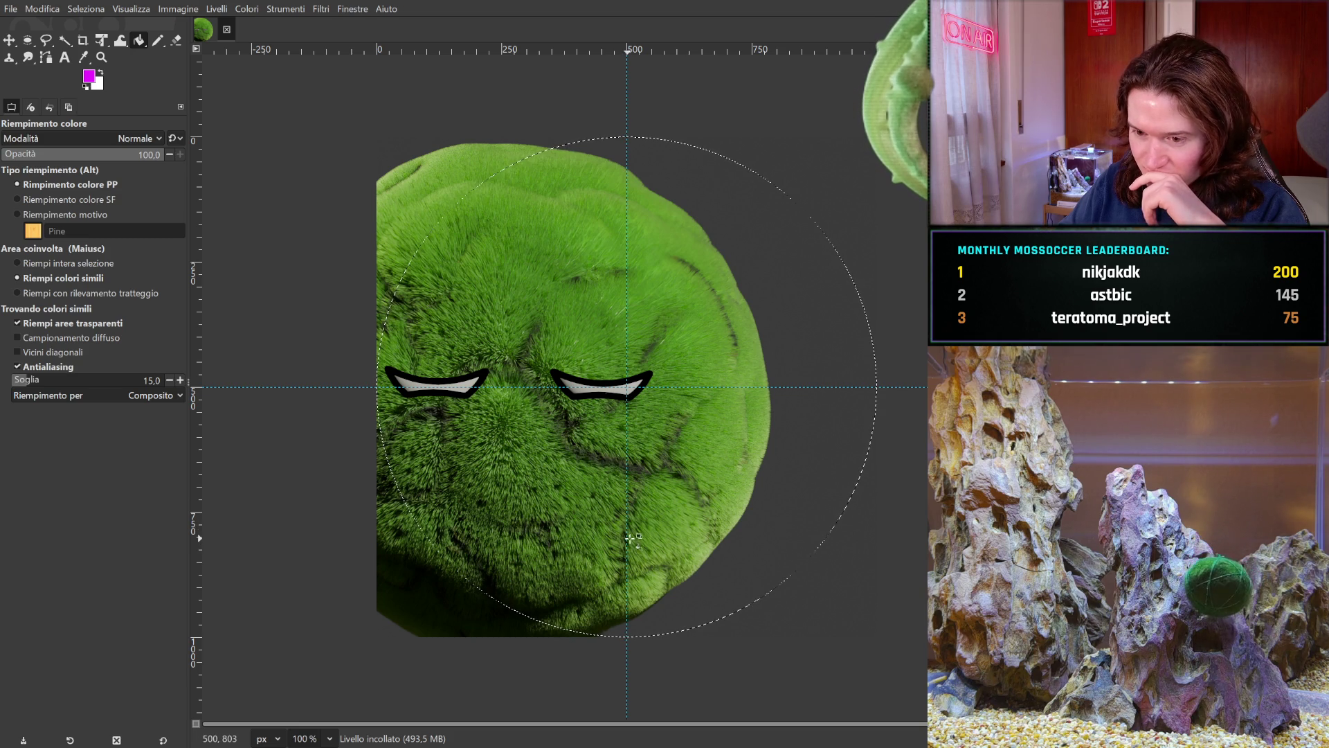
# - Pick the Move tool and flip through undo history to compare the open and half-closed eye frames
pyautogui.click(10, 40)
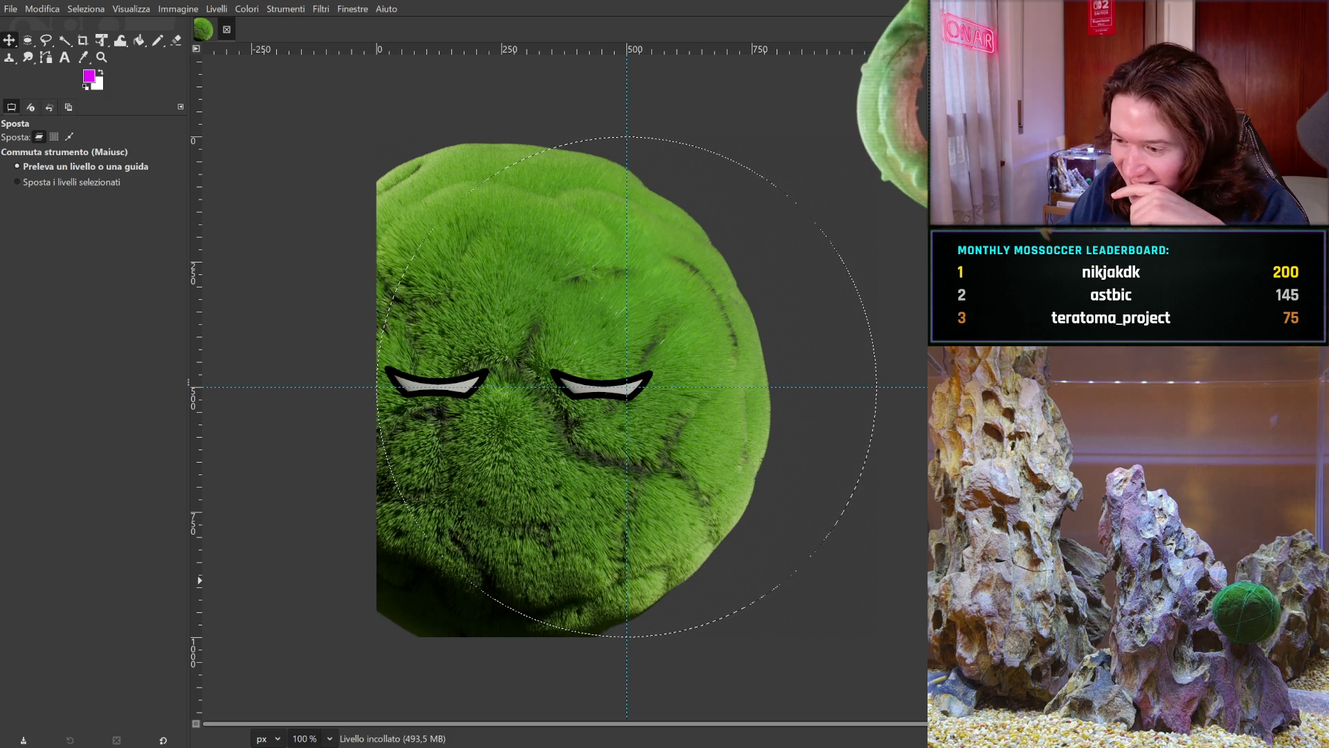
pyautogui.hotkey('ctrl', 'z')
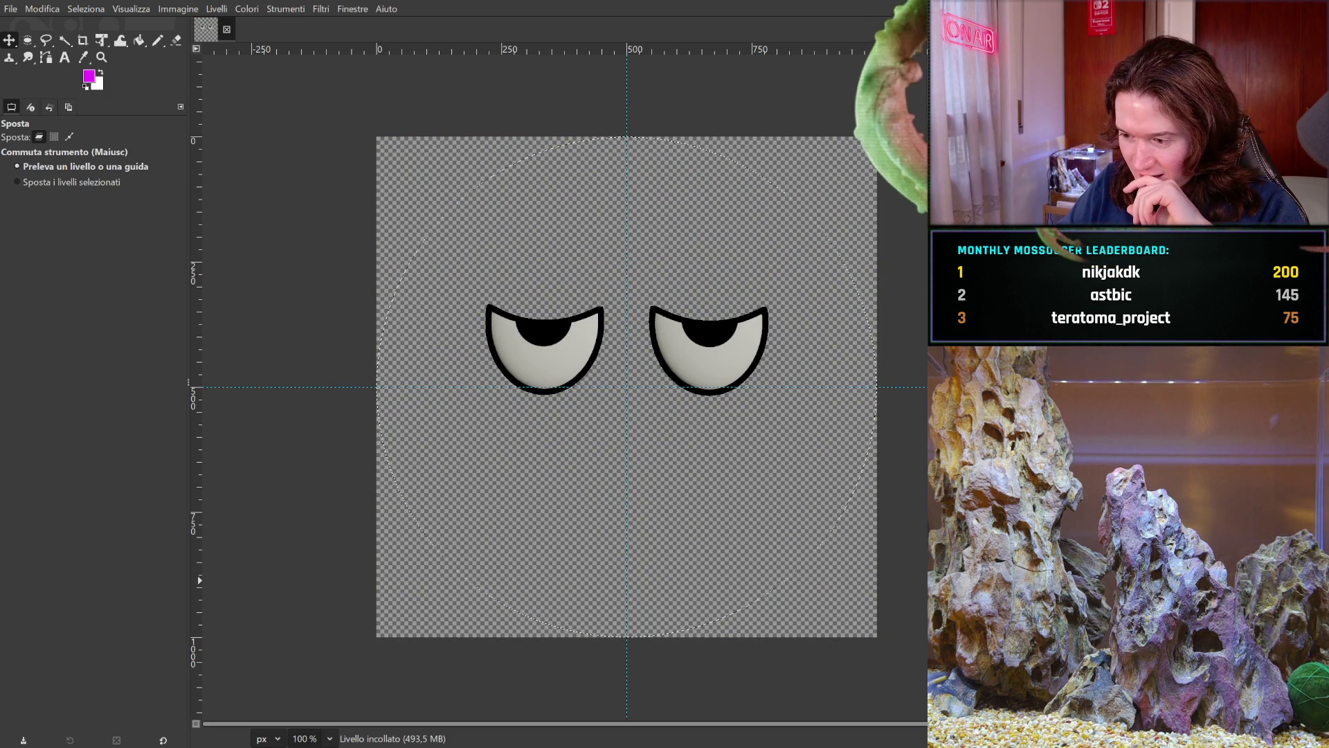
pyautogui.hotkey('ctrl', 'z')
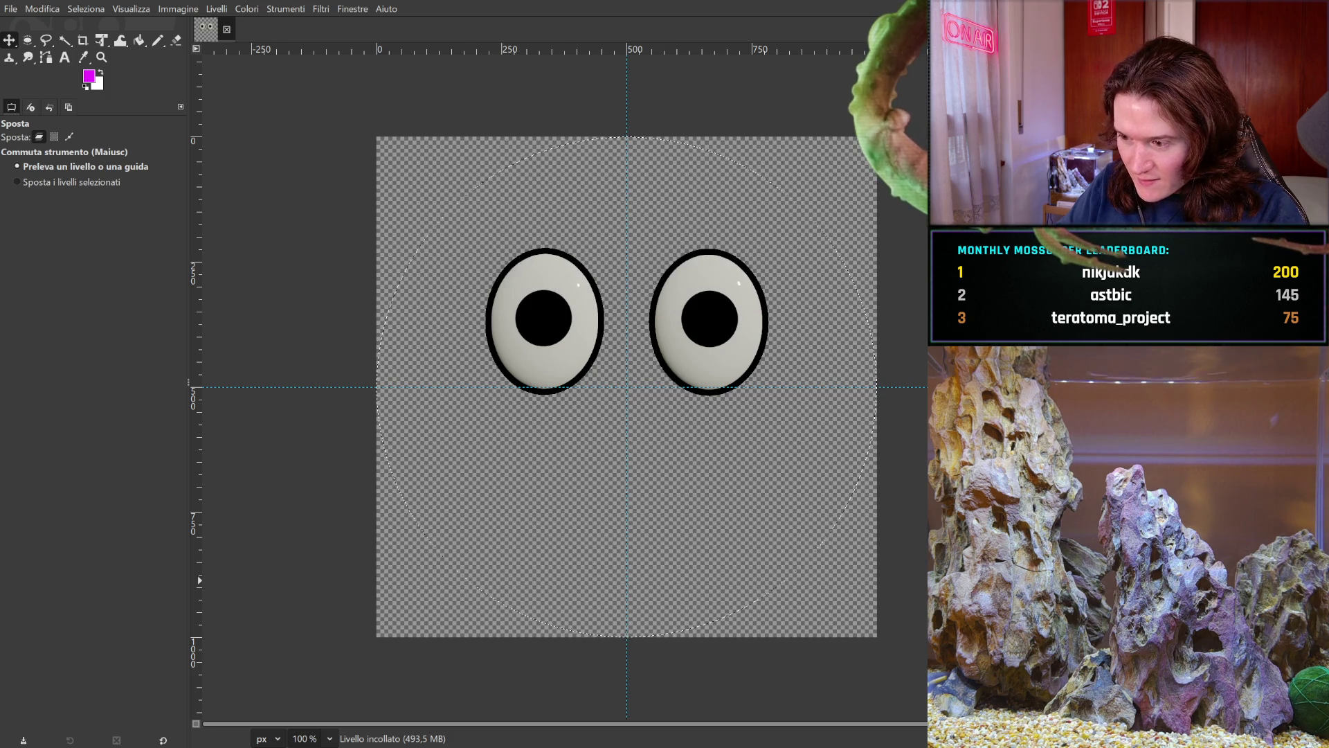
pyautogui.hotkey('ctrl', 'y')
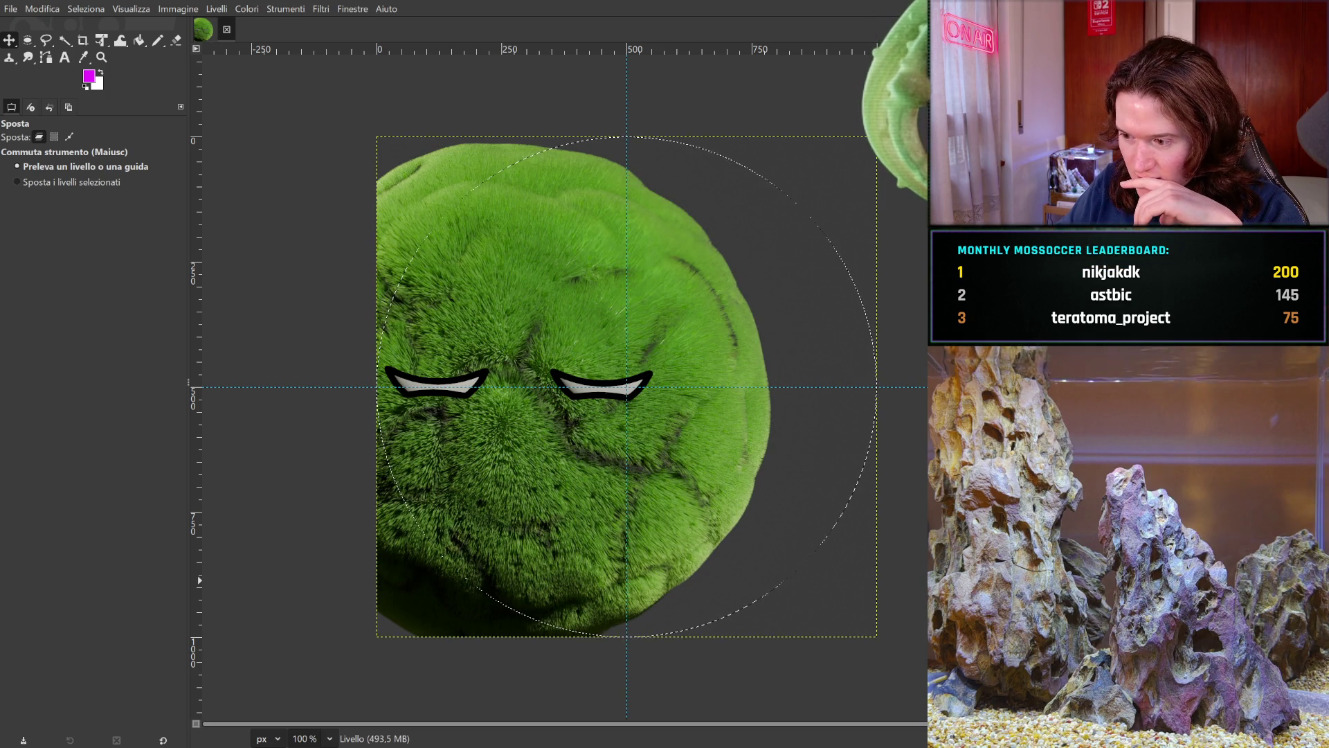
pyautogui.hotkey('ctrl', 'y')
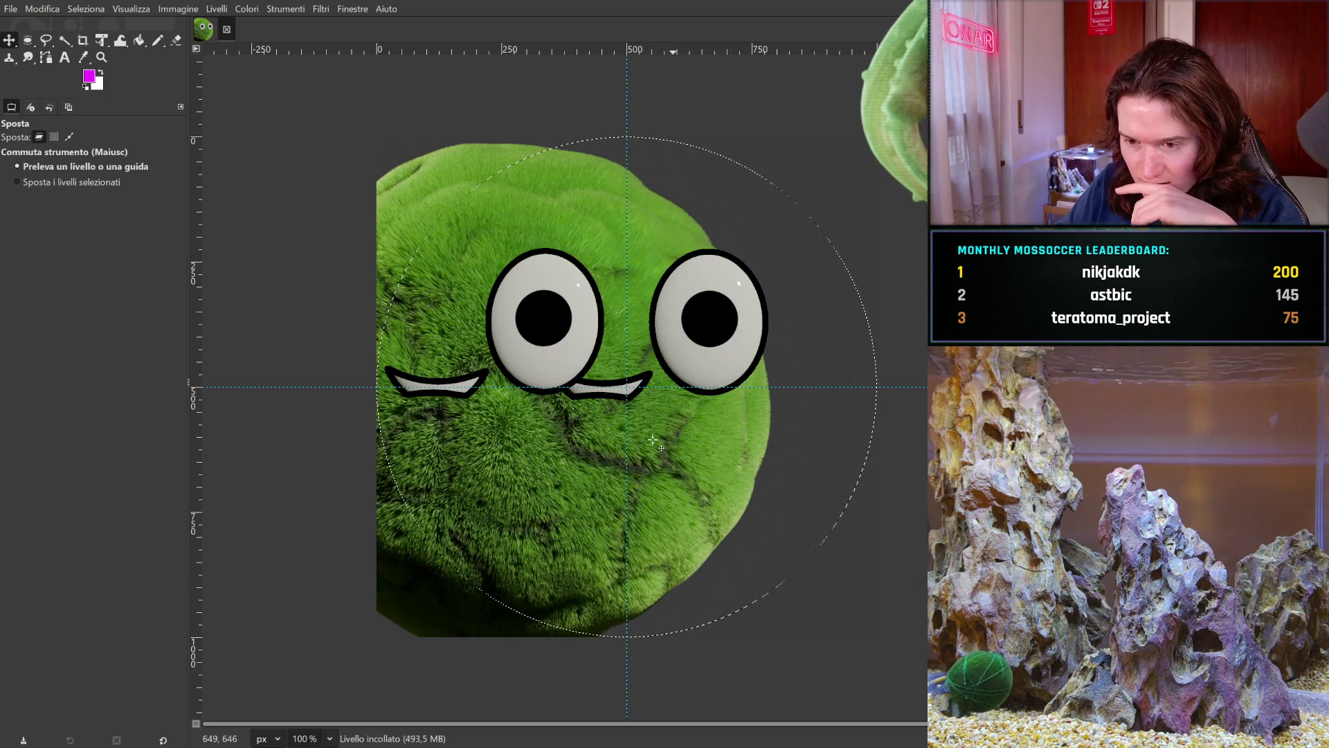
# - Drag the moss ball right to centre it behind the eyes and anchor the pasted layer
pyautogui.moveTo(572, 452); pyautogui.dragTo(682, 444)
pyautogui.hotkey('ctrl', 'h')
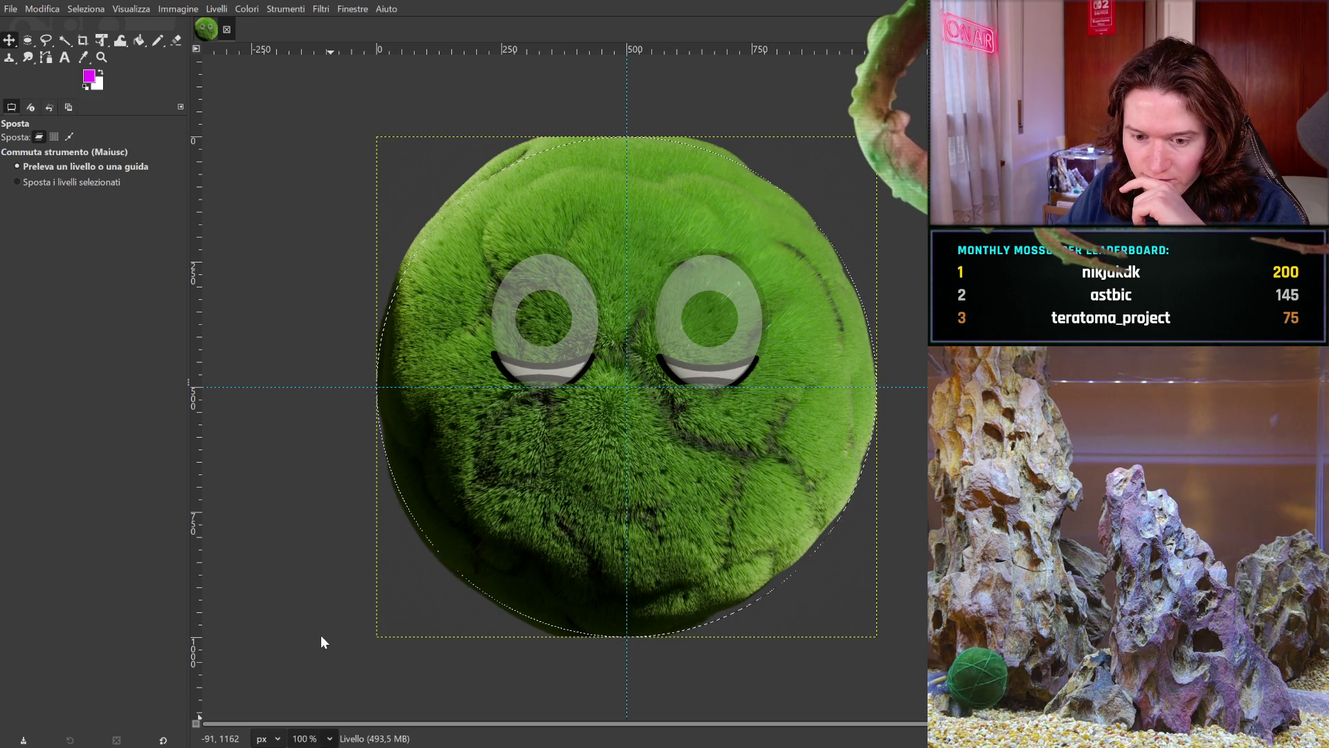
pyautogui.press('2')
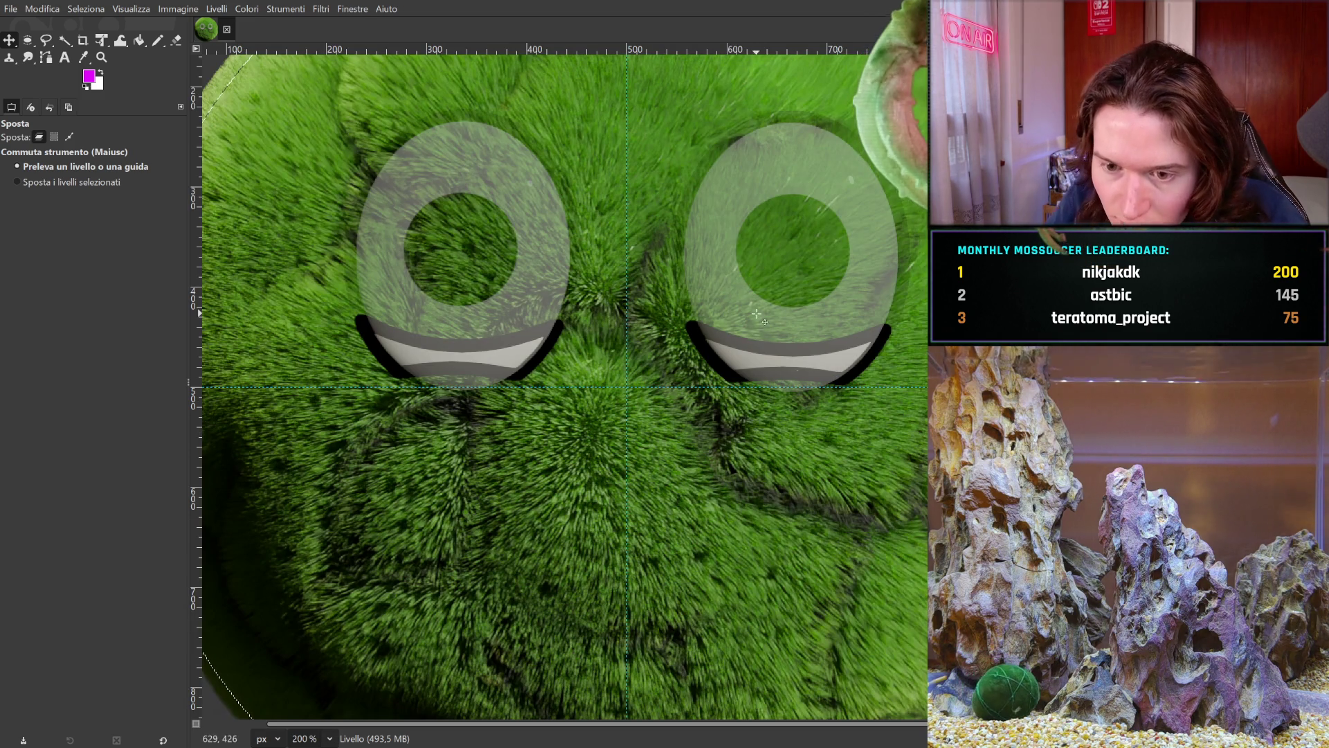
# - Nudge the moss ball a few pixels right, then bring the gap between the eyes into view
pyautogui.moveTo(723, 480); pyautogui.dragTo(725, 481)
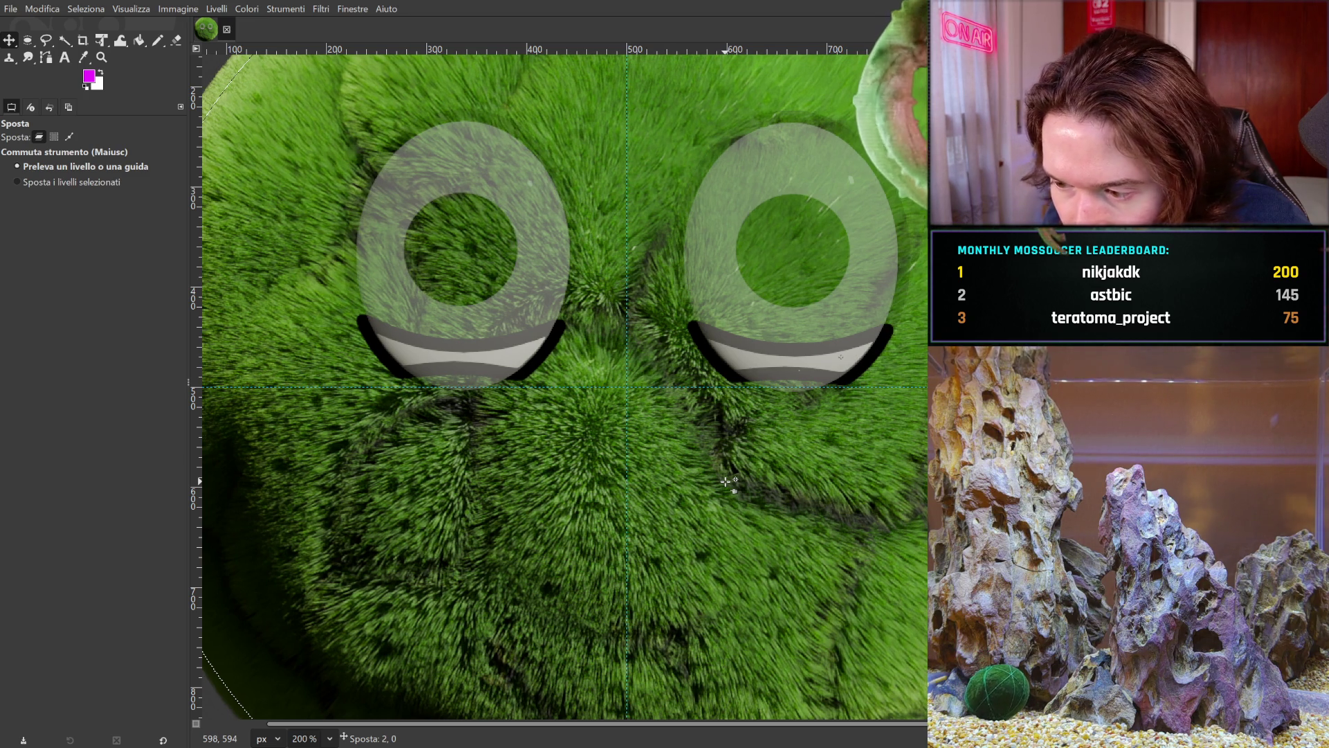
pyautogui.moveTo(726, 481); pyautogui.dragTo(726, 481)
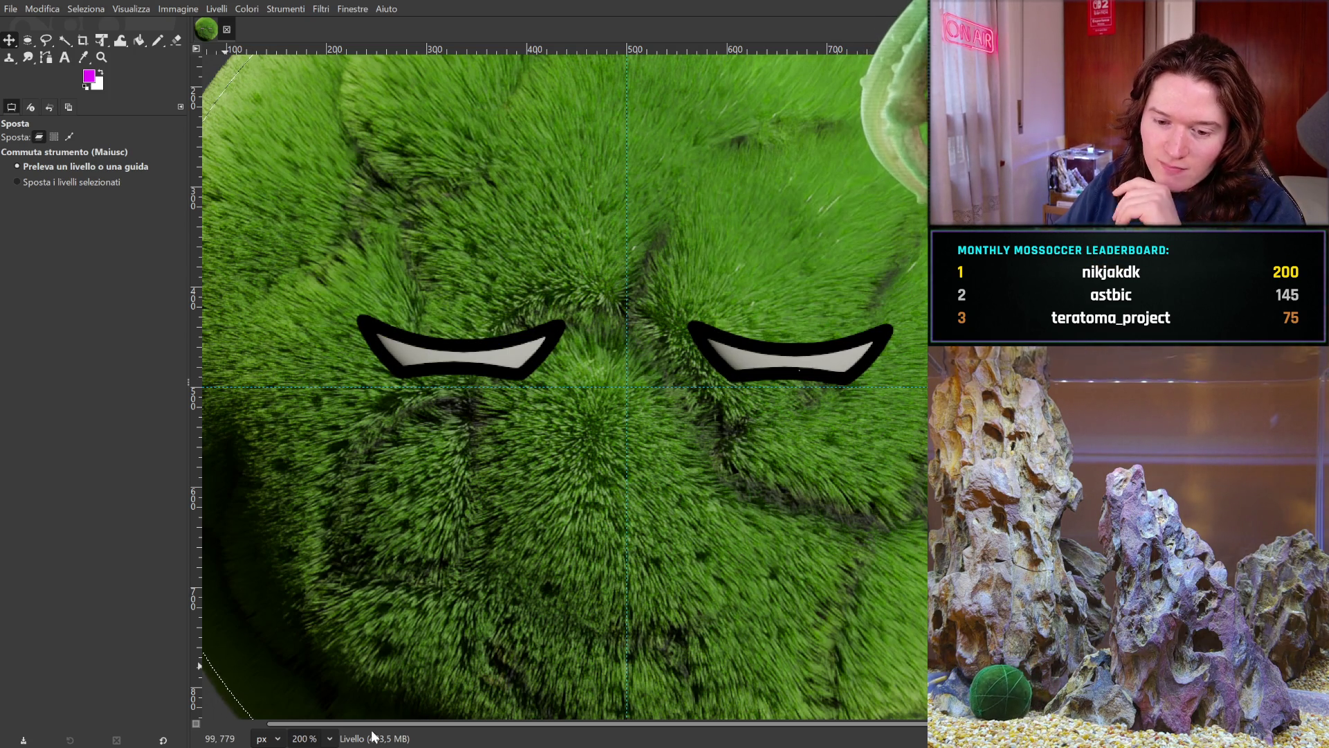
pyautogui.scroll(2, 588, 475)
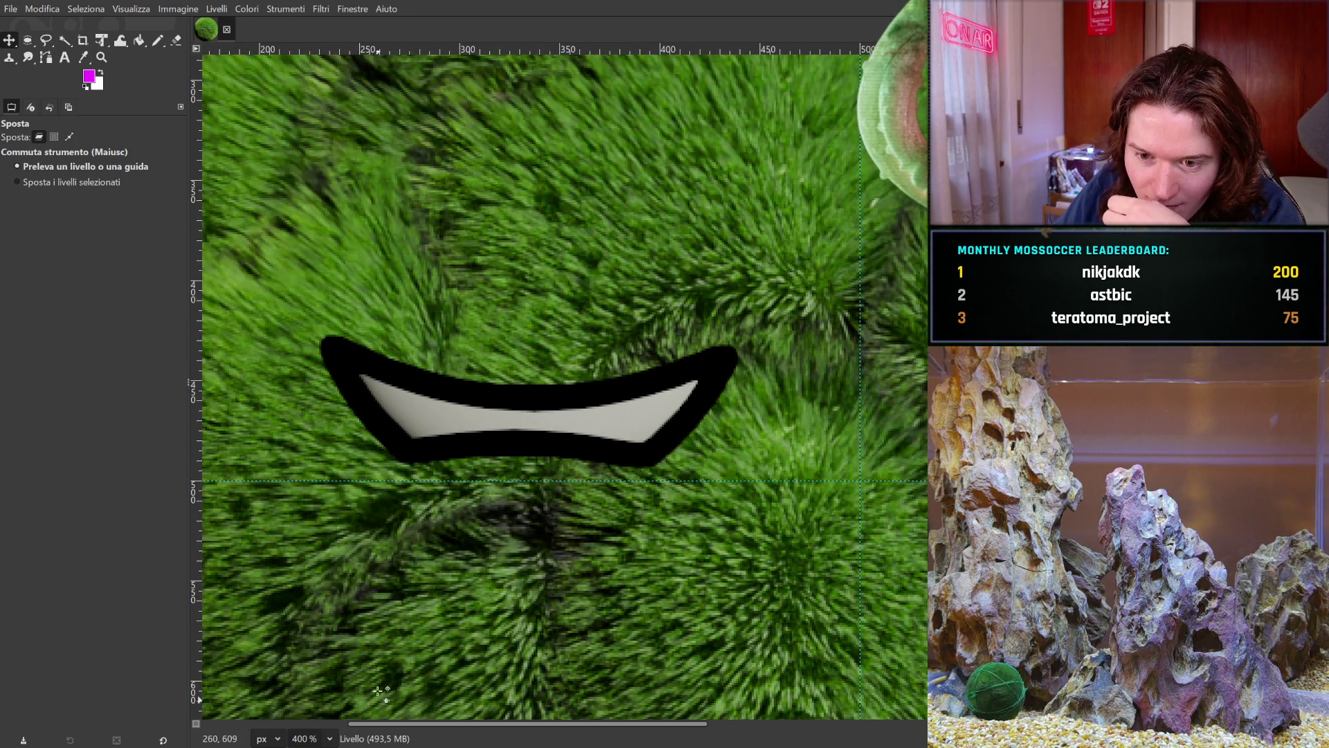
pyautogui.moveTo(466, 493)
pyautogui.mouseDown()
pyautogui.moveTo(502, 522)
pyautogui.moveTo(333, 395)
pyautogui.mouseUp()
pyautogui.hscroll(4, 571, 536)
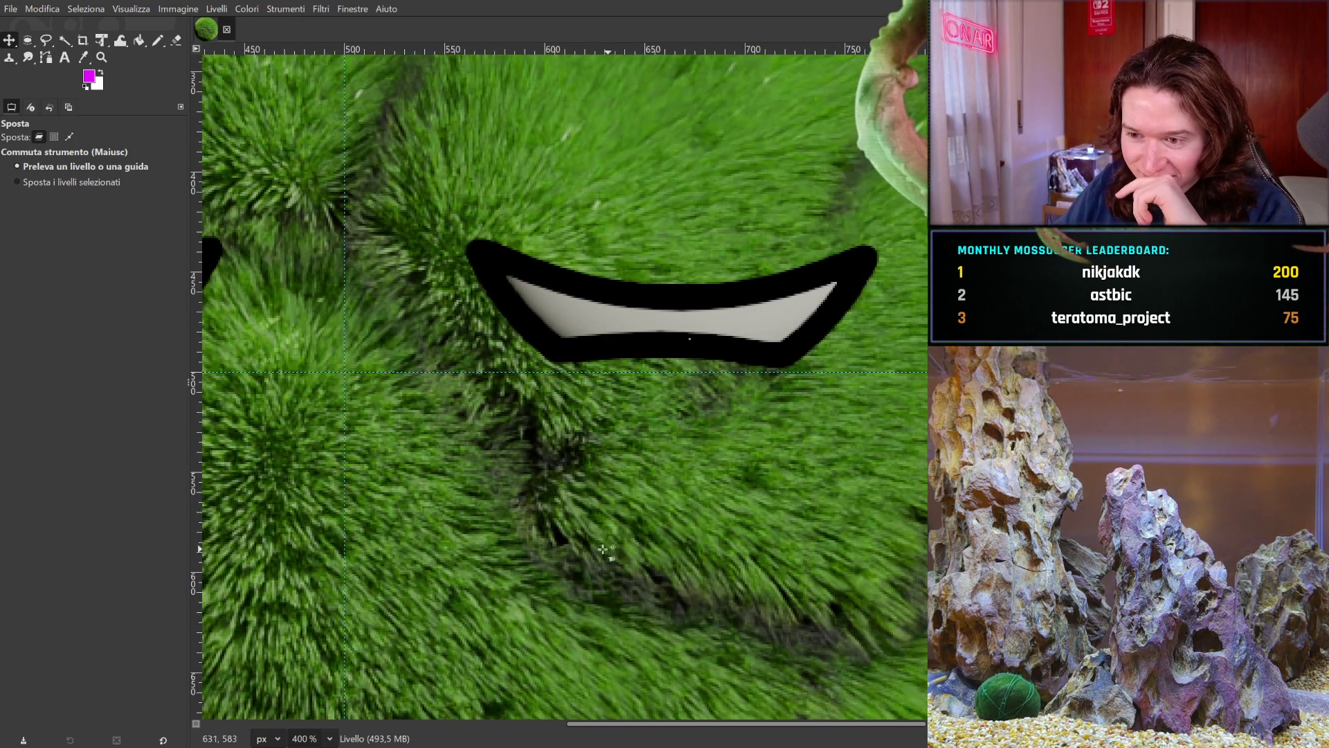
pyautogui.scroll(2, 318, 587)
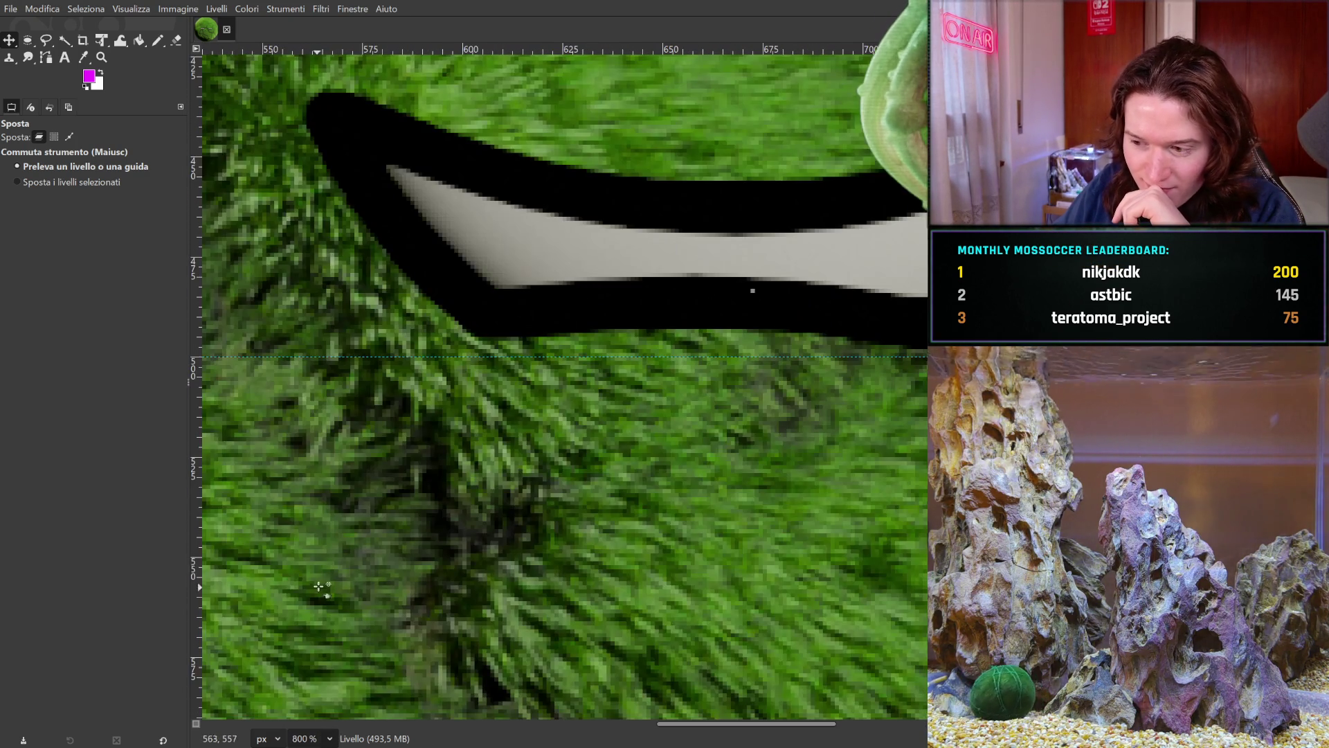
pyautogui.scroll(2, 632, 445)
pyautogui.hscroll(2, 632, 445)
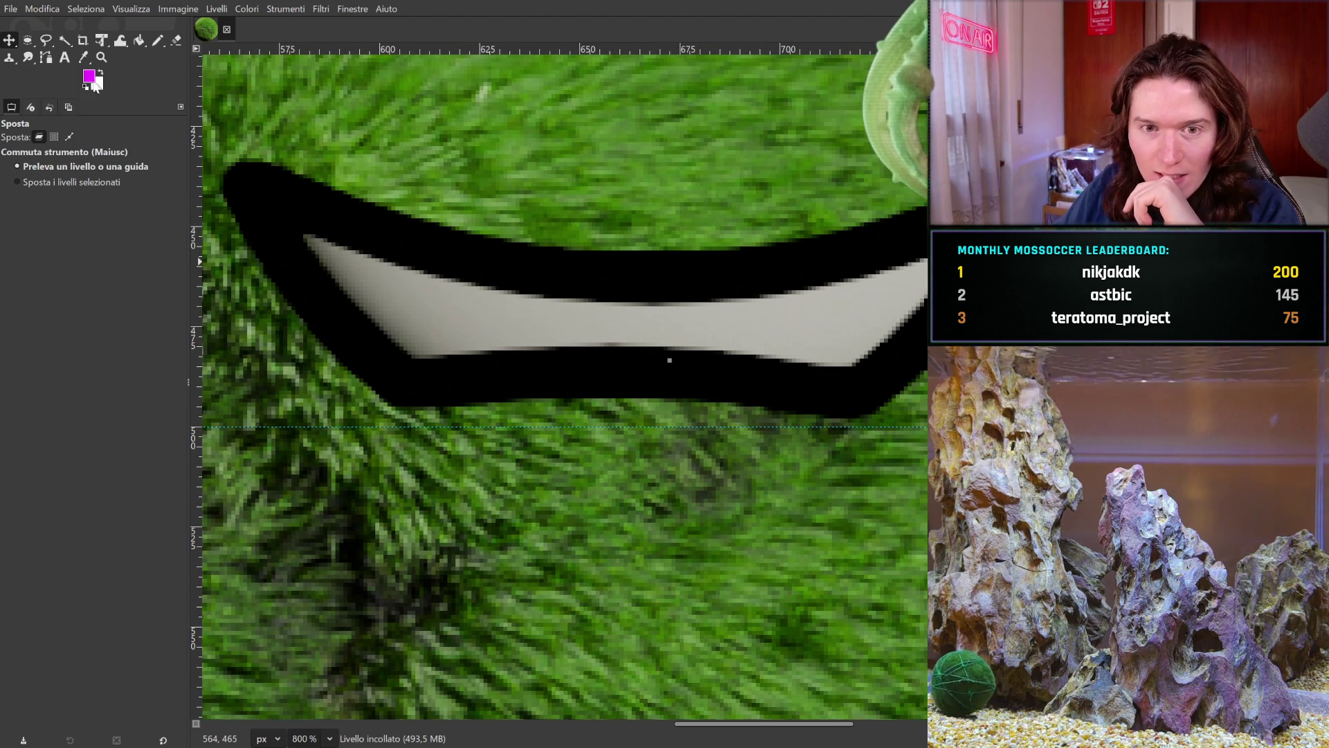
# - Switch to the Pencil with default black as the foreground colour, framing the left eyelid
pyautogui.press('n')
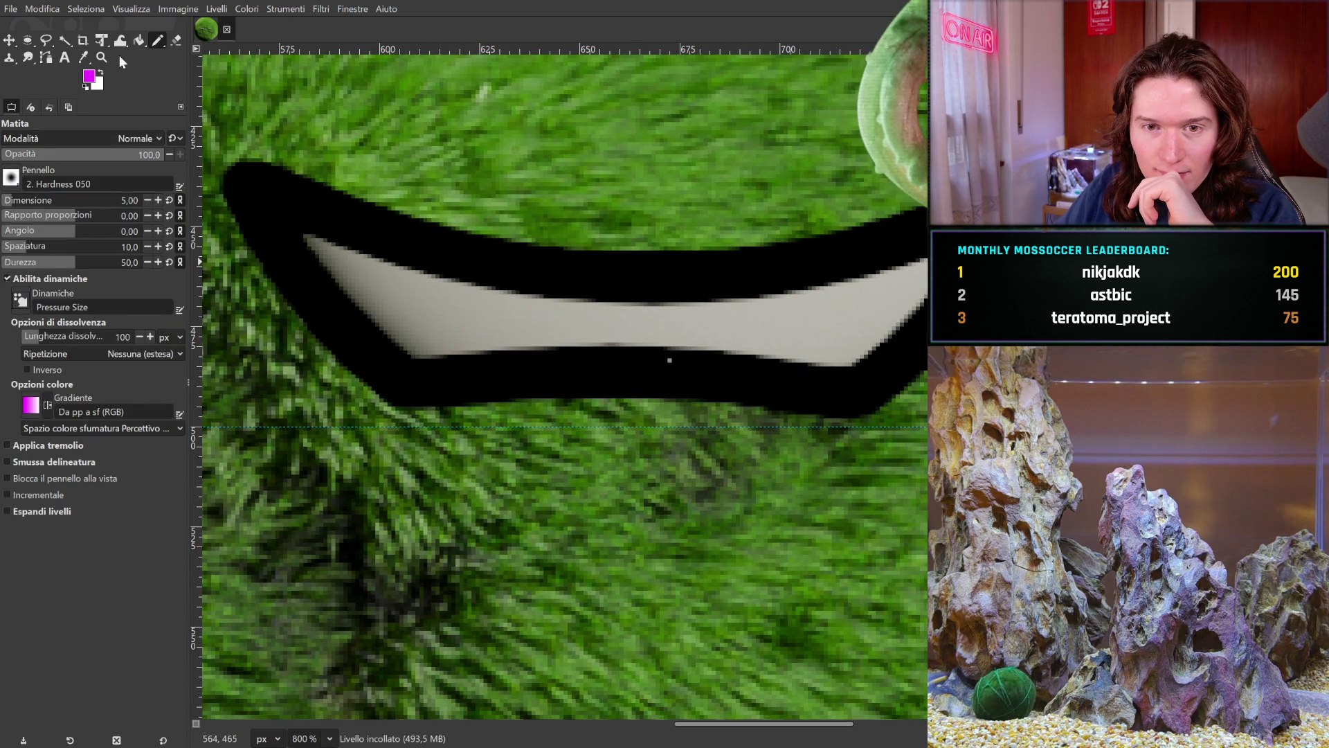
pyautogui.press('d')
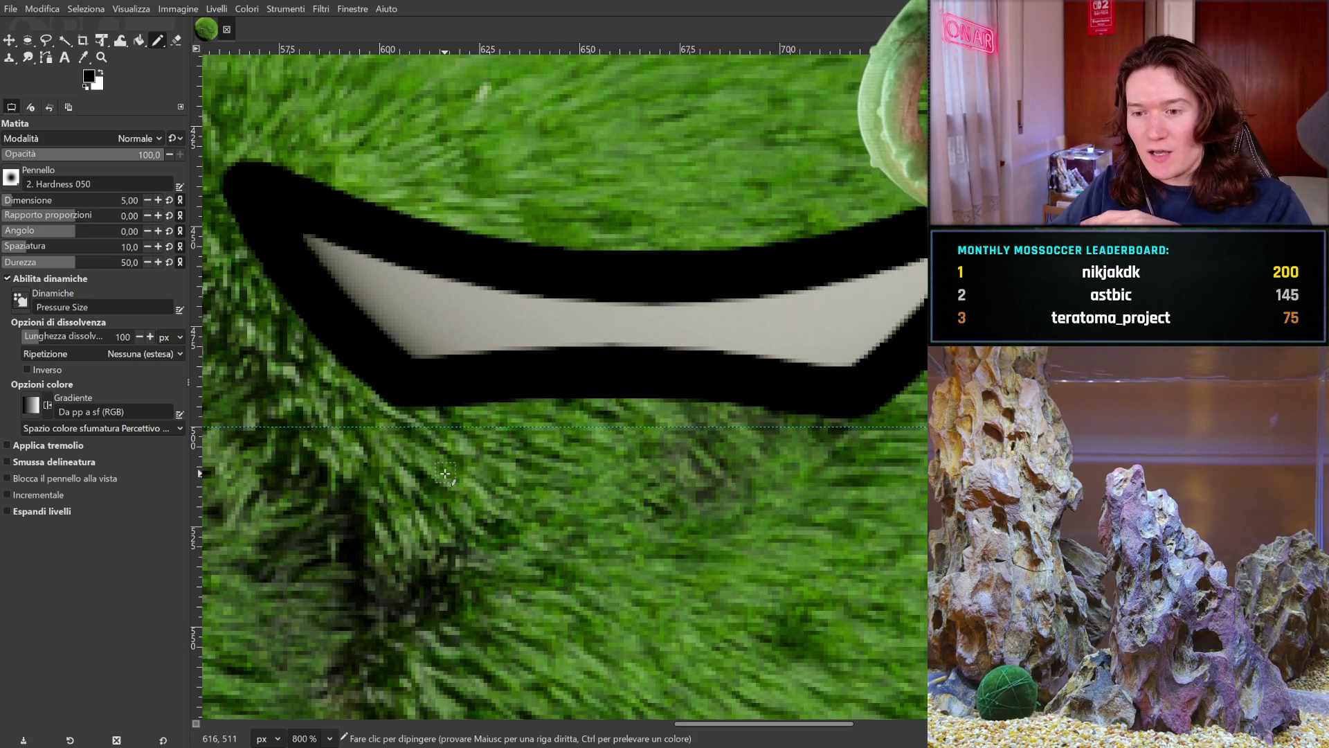
pyautogui.moveTo(445, 474)
pyautogui.mouseDown()
pyautogui.moveTo(921, 530)
pyautogui.moveTo(554, 475)
pyautogui.moveTo(921, 498)
pyautogui.mouseUp()
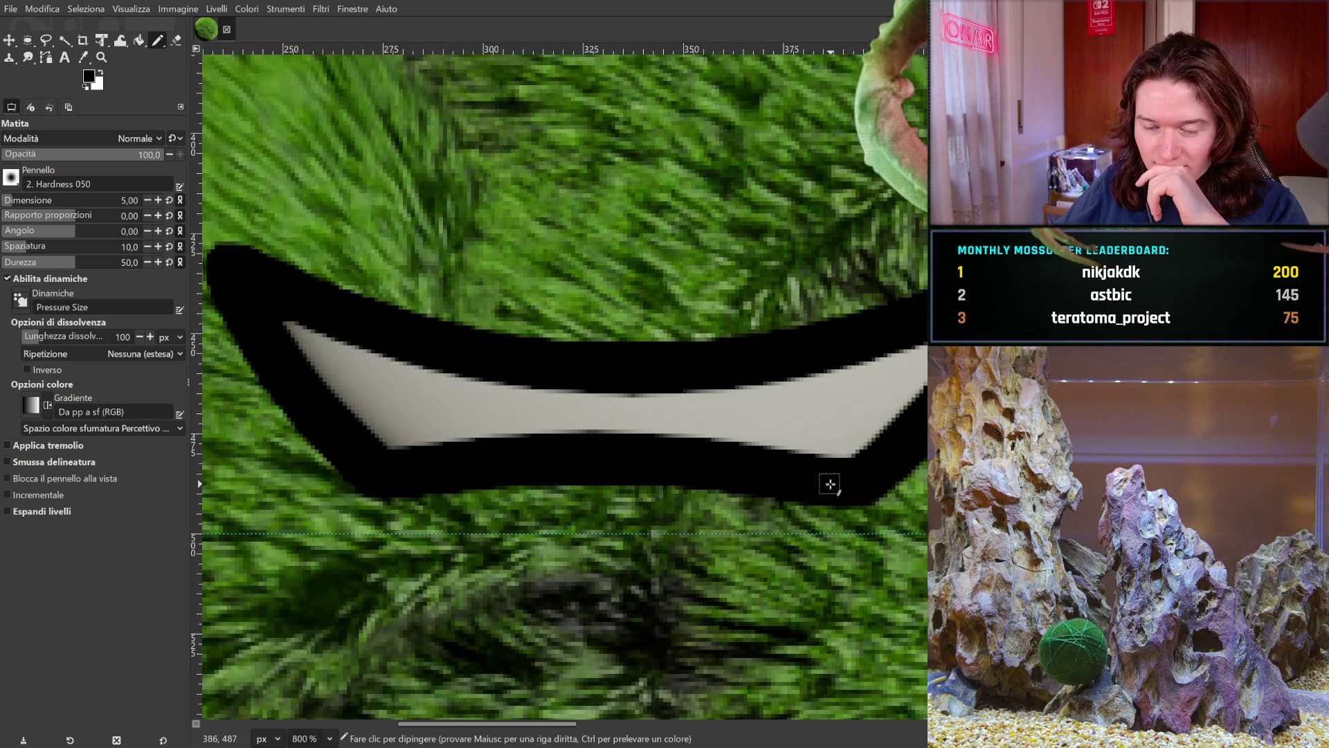
# - Fuzzy-select the black outlines of the left and right eyelids
pyautogui.press('u')
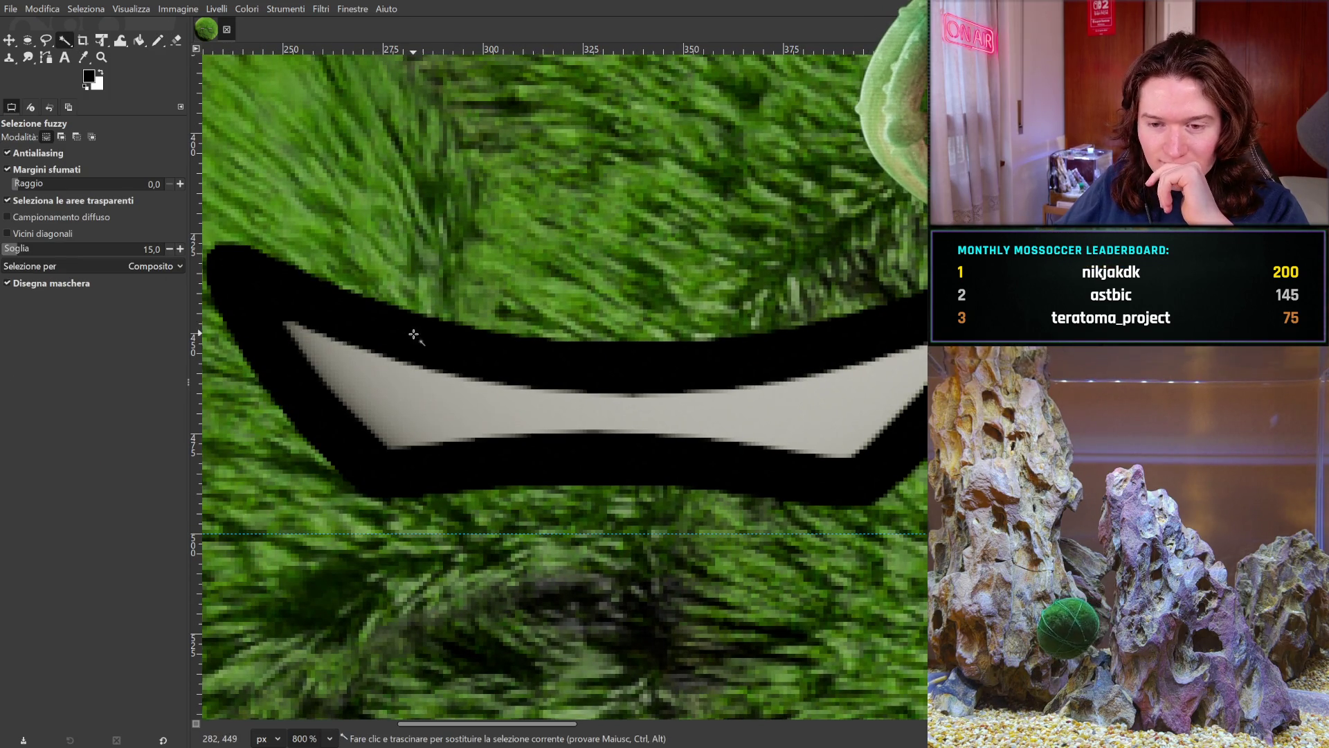
pyautogui.click(414, 344)
pyautogui.moveTo(414, 344)
pyautogui.mouseDown()
pyautogui.moveTo(322, 334)
pyautogui.moveTo(416, 340)
pyautogui.mouseUp()
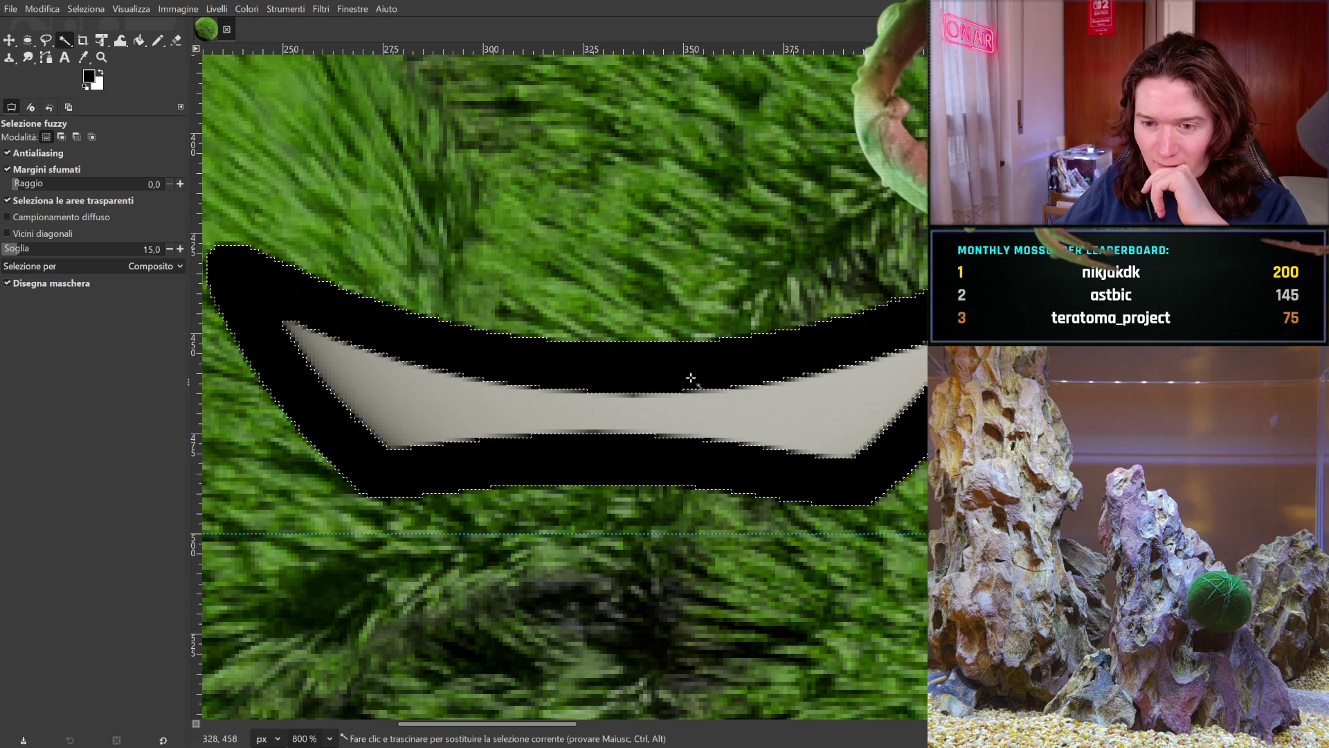
pyautogui.hscroll(10, 893, 379)
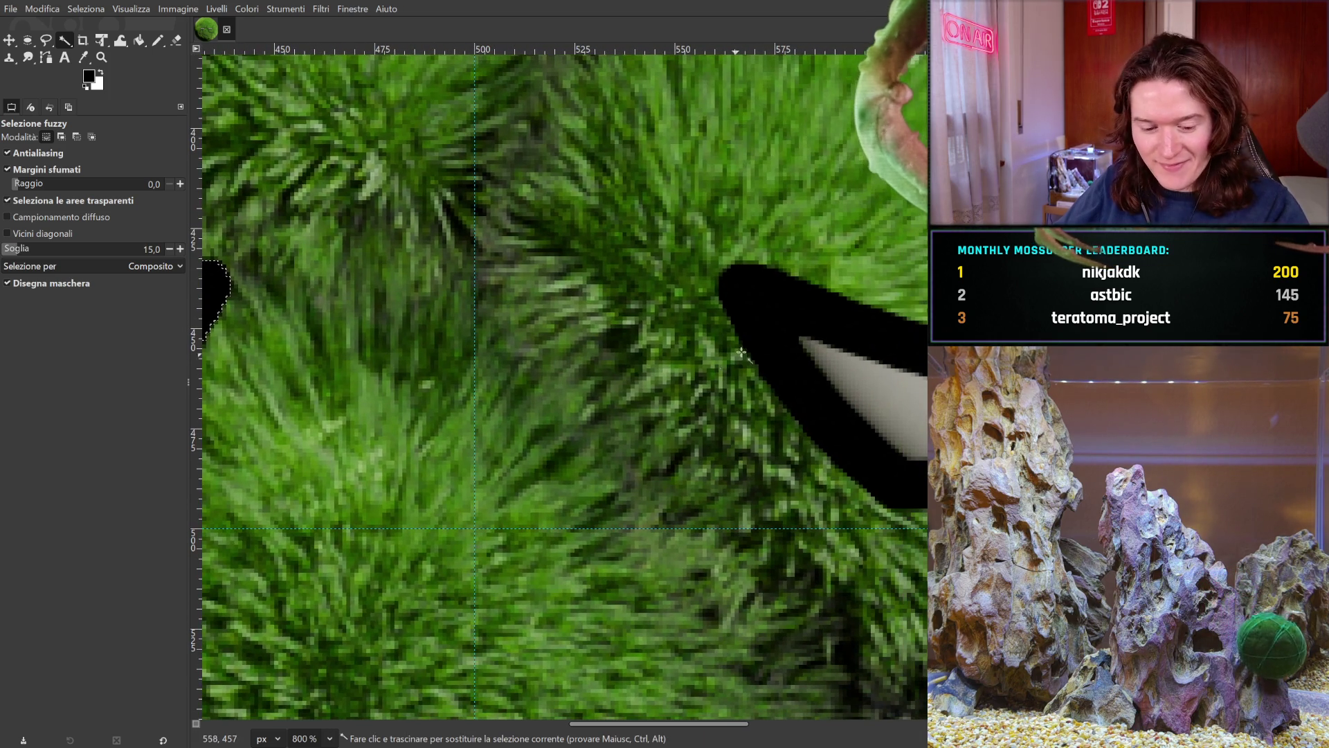
pyautogui.moveTo(760, 317); pyautogui.dragTo(778, 312)
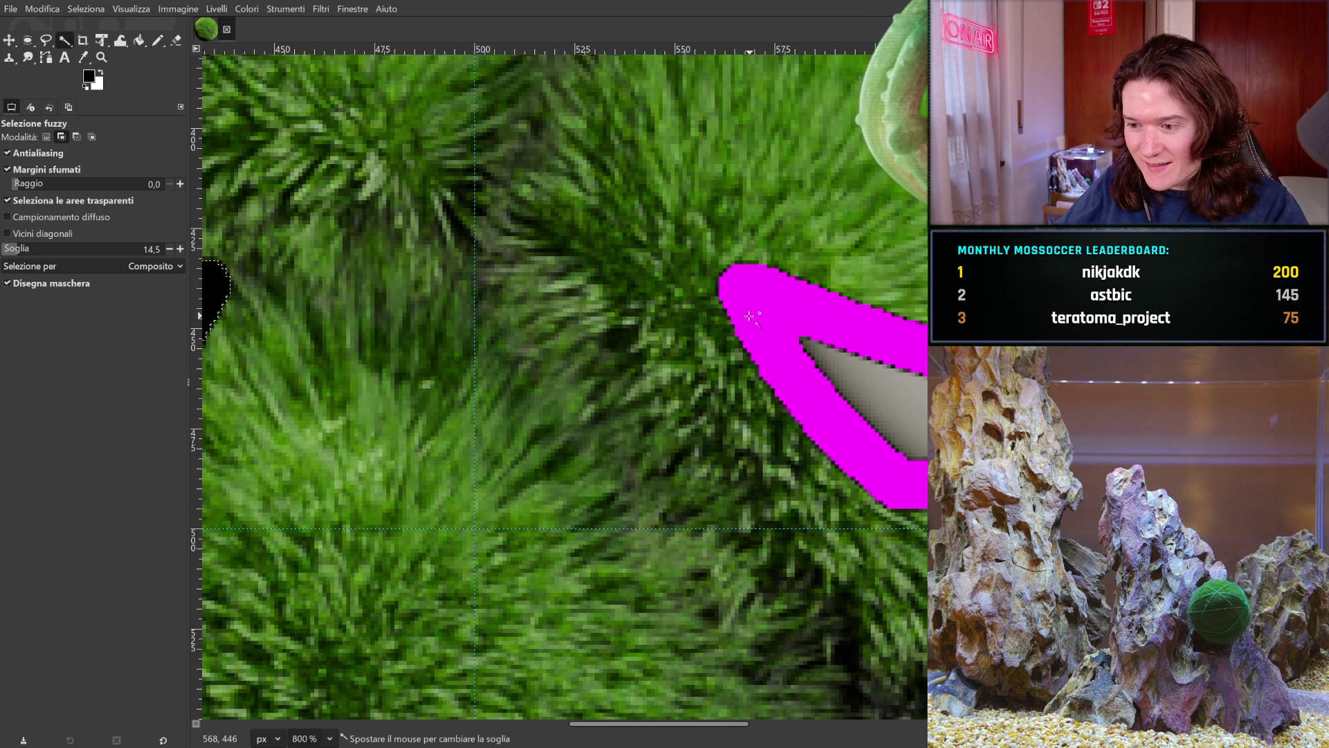
pyautogui.moveTo(807, 319); pyautogui.dragTo(424, 299)
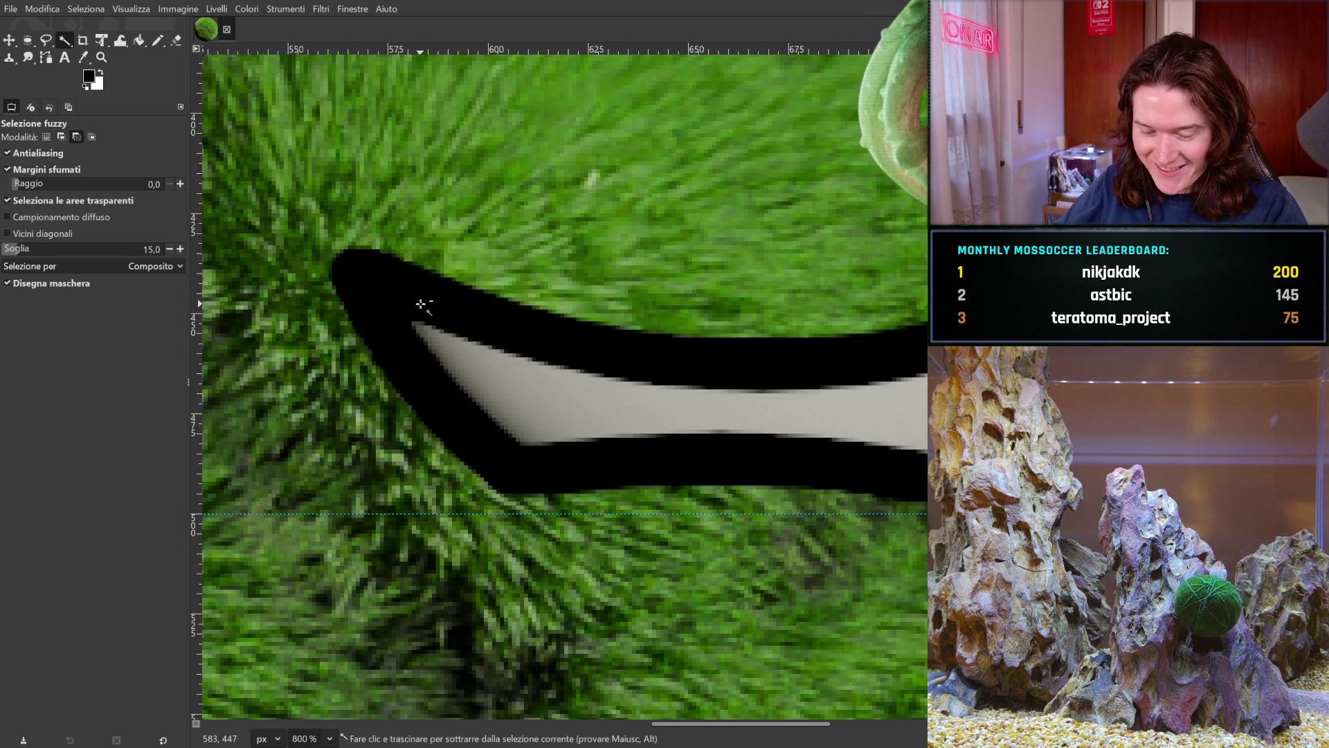
pyautogui.moveTo(816, 377)
pyautogui.mouseDown()
pyautogui.moveTo(710, 389)
pyautogui.moveTo(567, 380)
pyautogui.mouseUp()
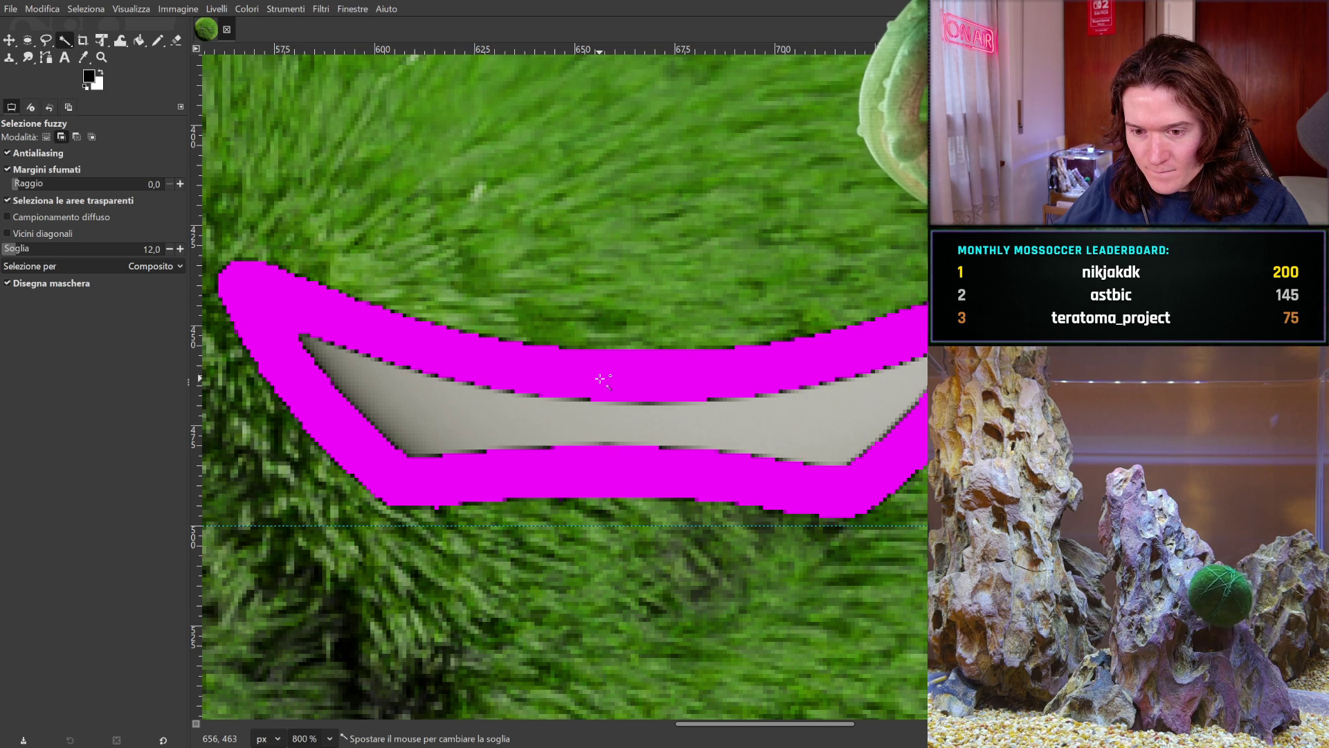
pyautogui.moveTo(600, 380); pyautogui.dragTo(596, 379)
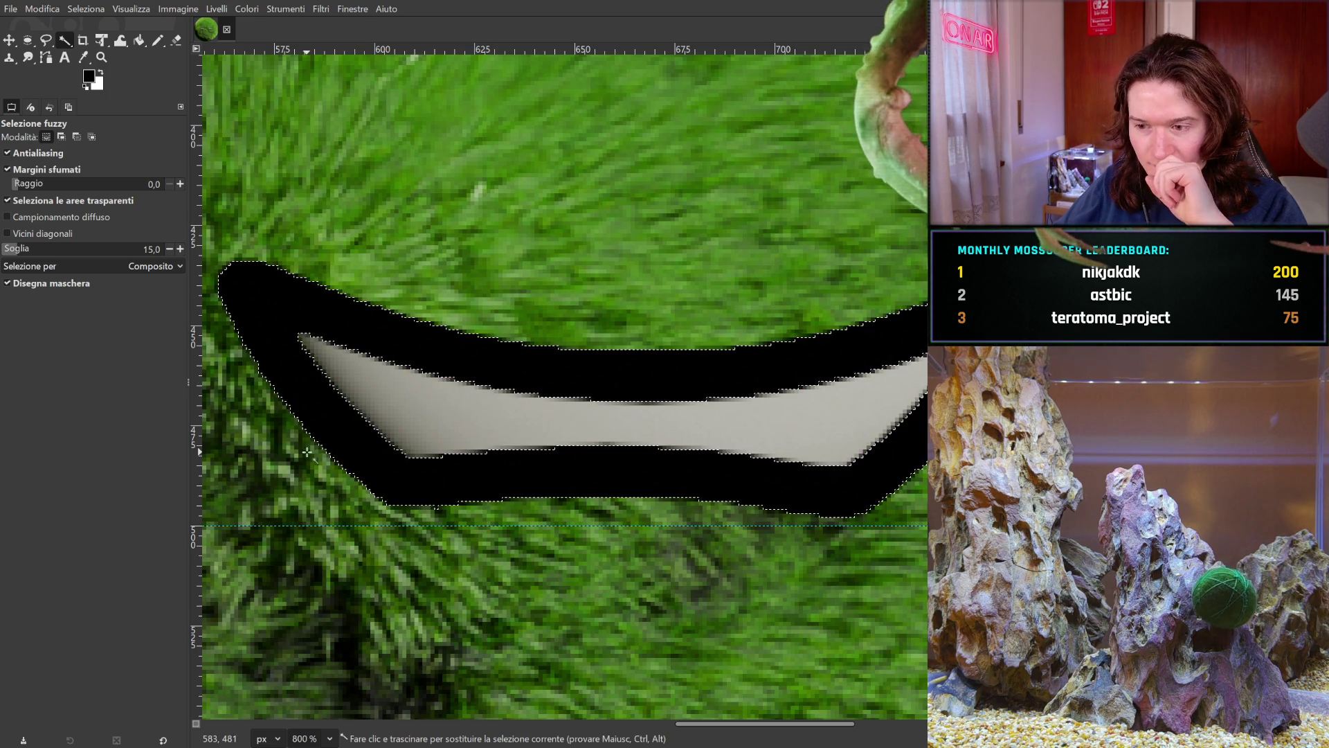
# - Use the Select menu to make the selection cover the moss around the eyelids
pyautogui.hscroll(-10, 311, 460)
pyautogui.hscroll(-10, 565, 388)
pyautogui.scroll(3, 565, 387)
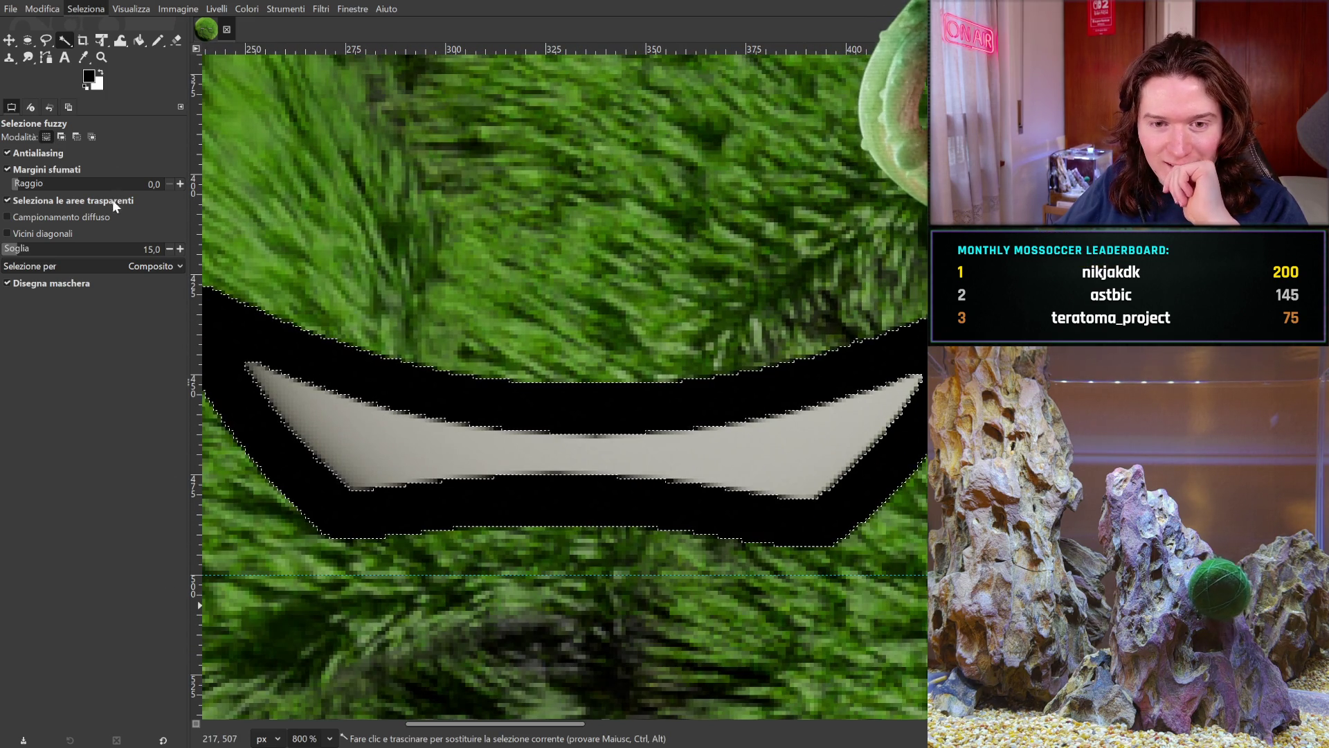
pyautogui.hscroll(10, 679, 293)
pyautogui.scroll(-2, 538, 234)
pyautogui.hscroll(12, 538, 234)
pyautogui.scroll(1, 612, 223)
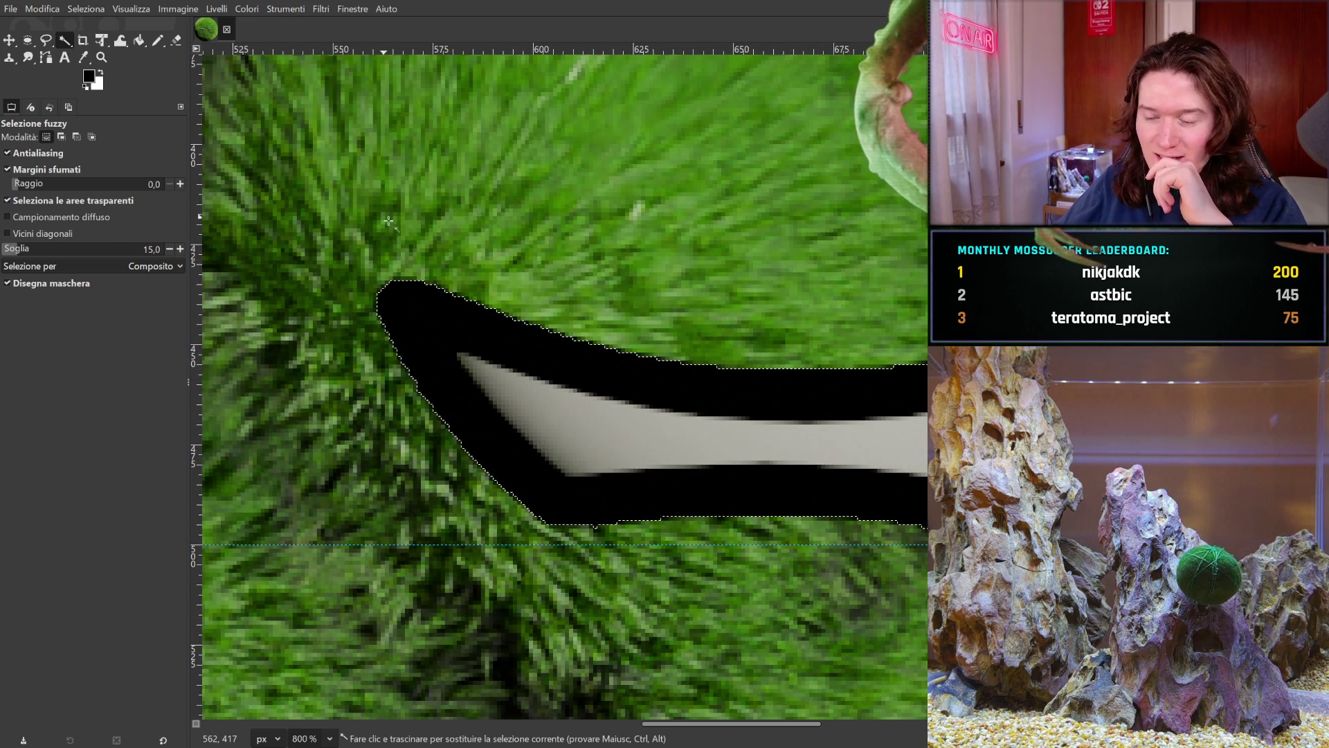
pyautogui.hscroll(-8, 394, 214)
pyautogui.scroll(3, 267, 401)
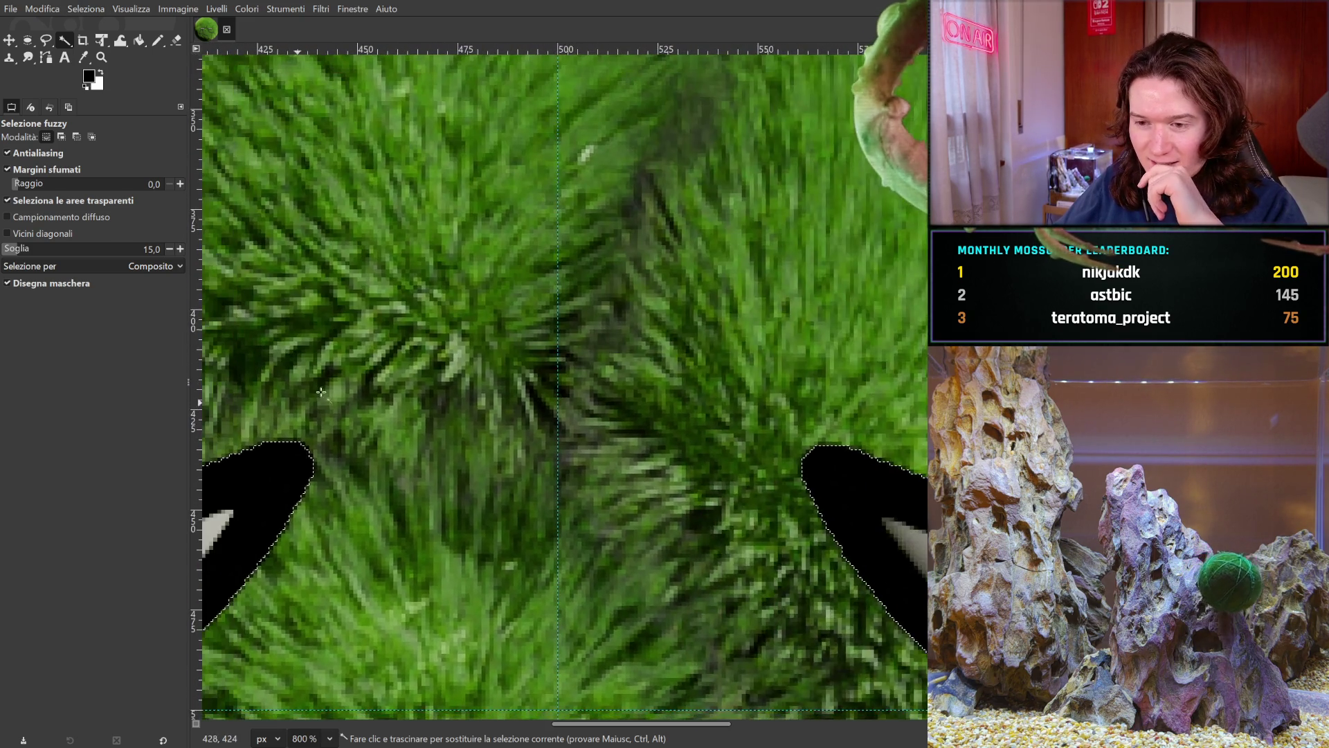
pyautogui.hscroll(-2, 558, 308)
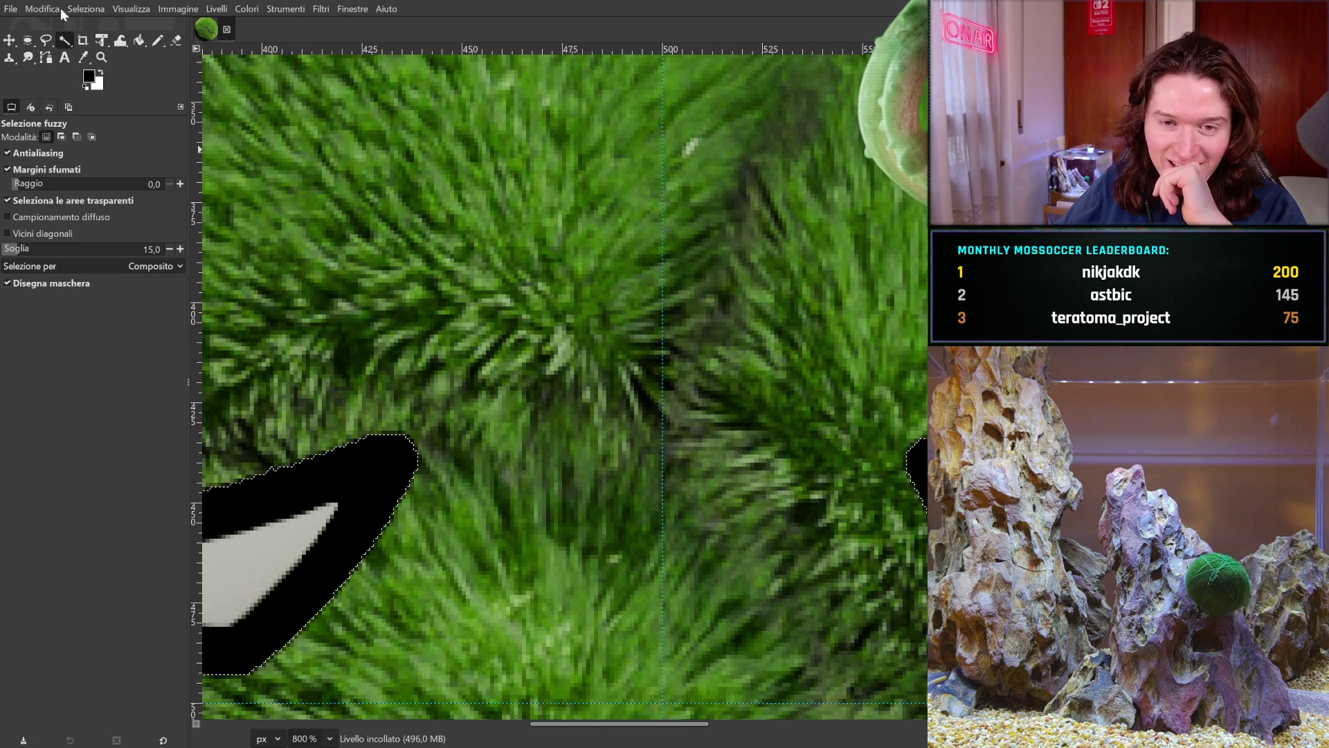
pyautogui.click(85, 8)
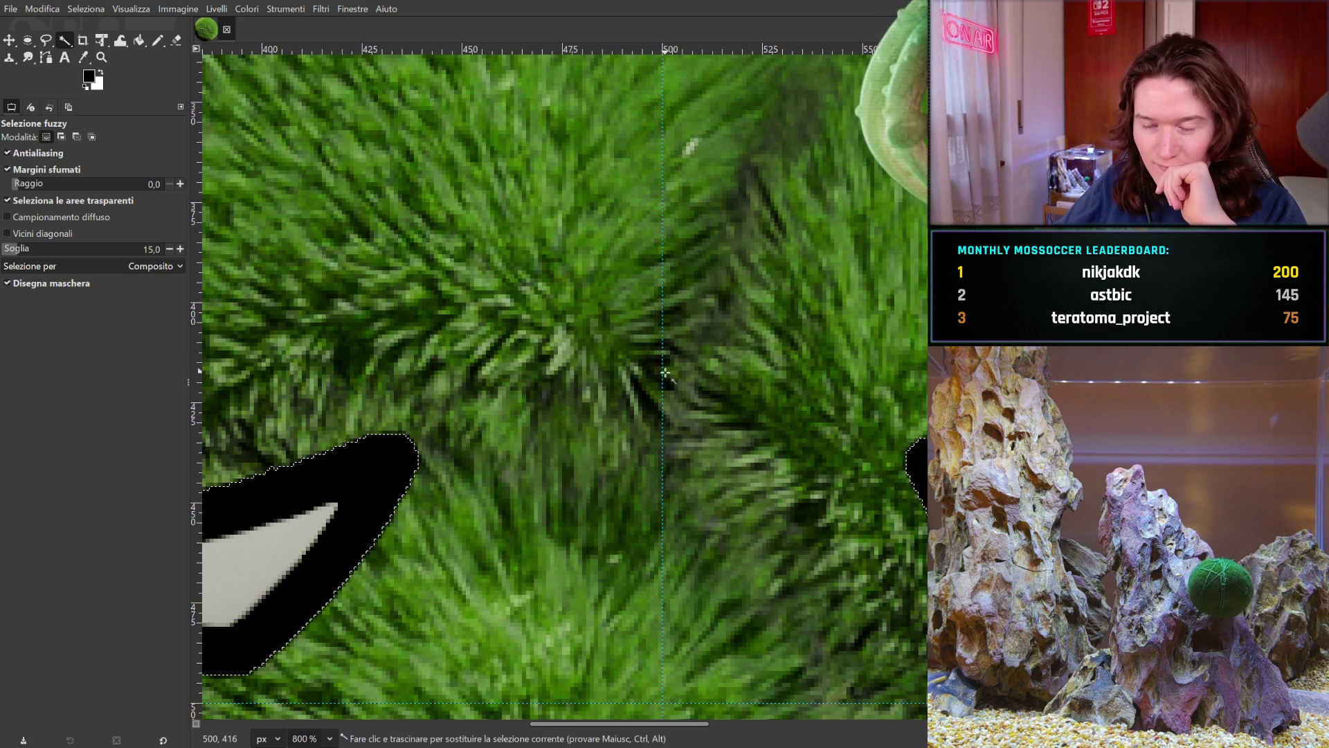
pyautogui.scroll(-2, 489, 281)
pyautogui.hscroll(3, 490, 281)
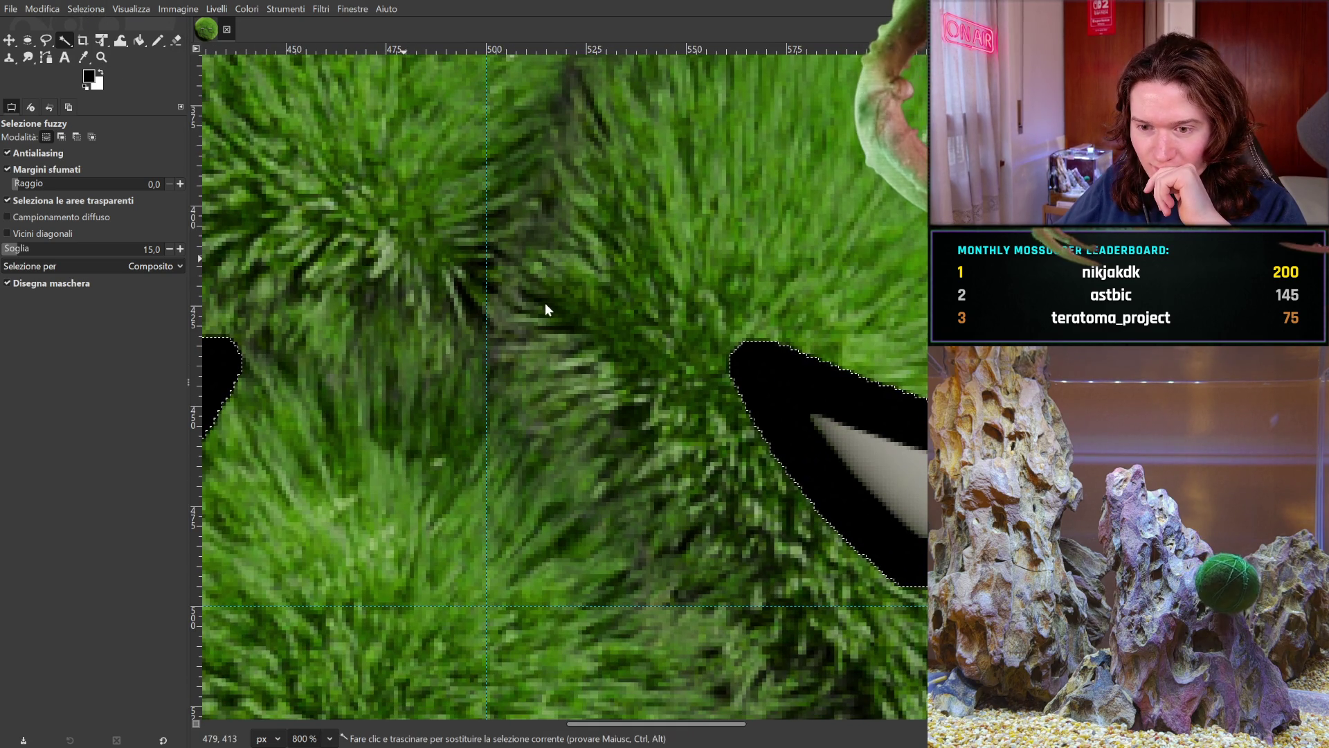
# - Cut the selected moss with Ctrl+X and view the whole image at 100% zoom
pyautogui.hotkey('ctrl', 'x')
pyautogui.hscroll(5, 616, 423)
pyautogui.hscroll(-10, 461, 256)
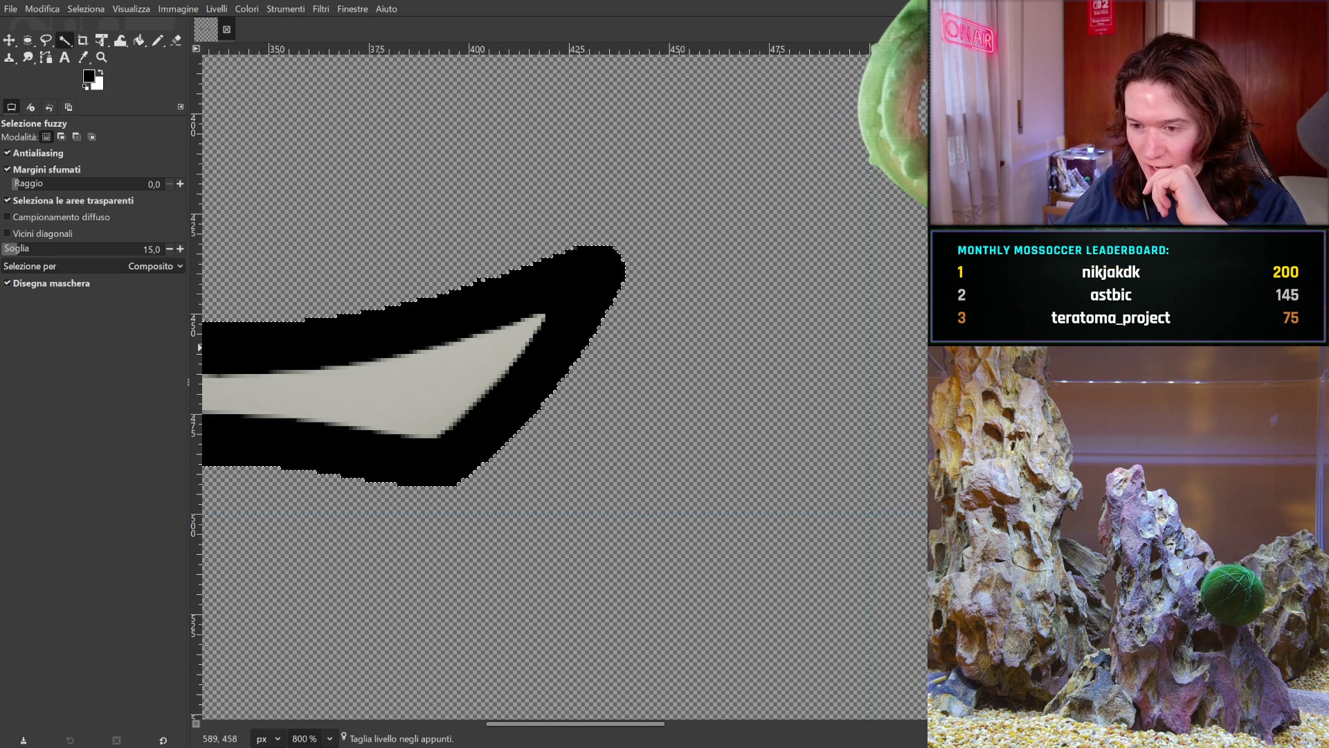
pyautogui.hscroll(-5, 461, 255)
pyautogui.hscroll(4, 807, 270)
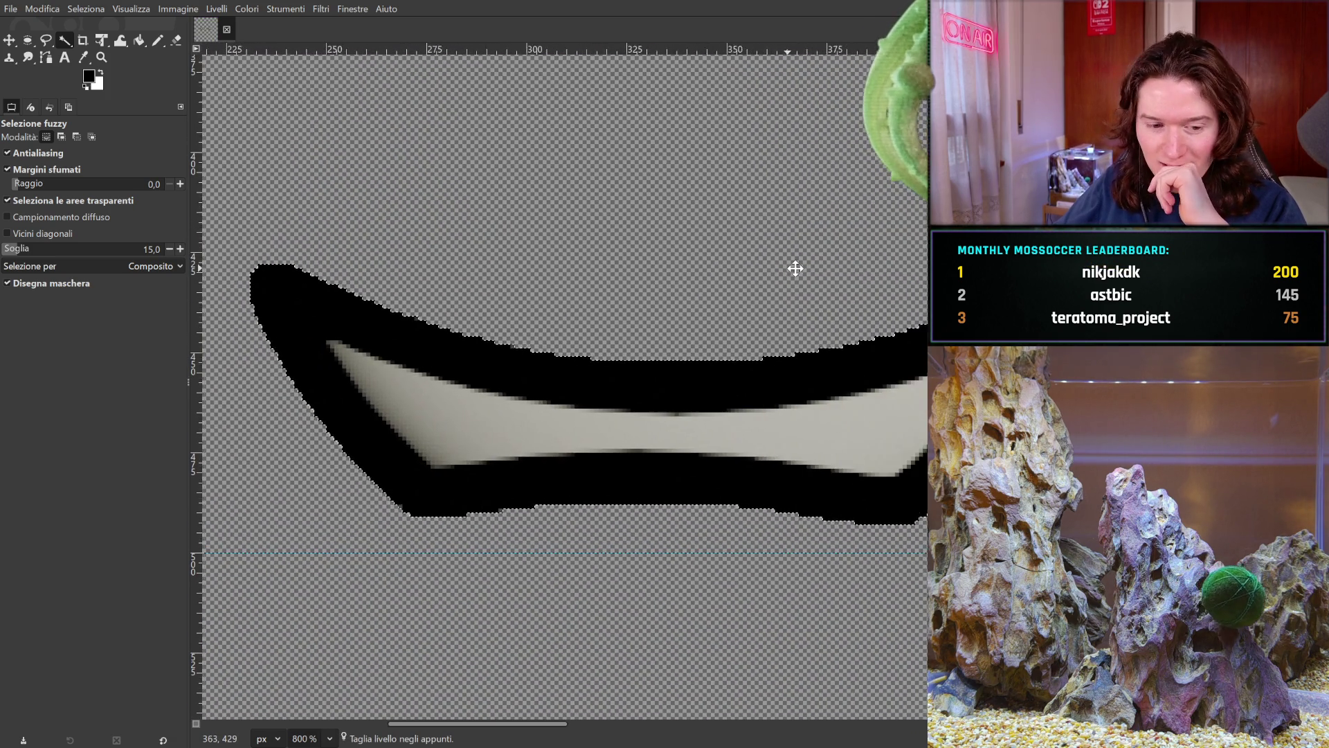
pyautogui.hscroll(-2, 545, 283)
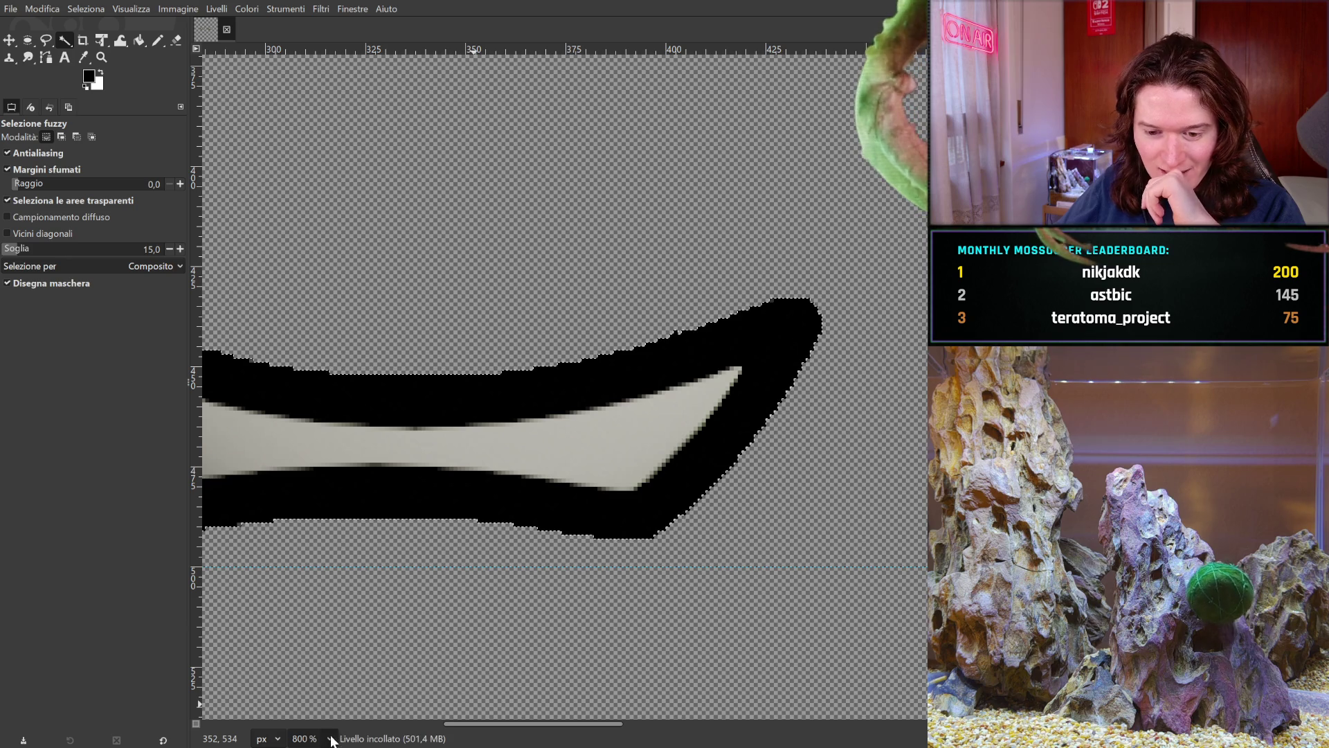
pyautogui.press('1')
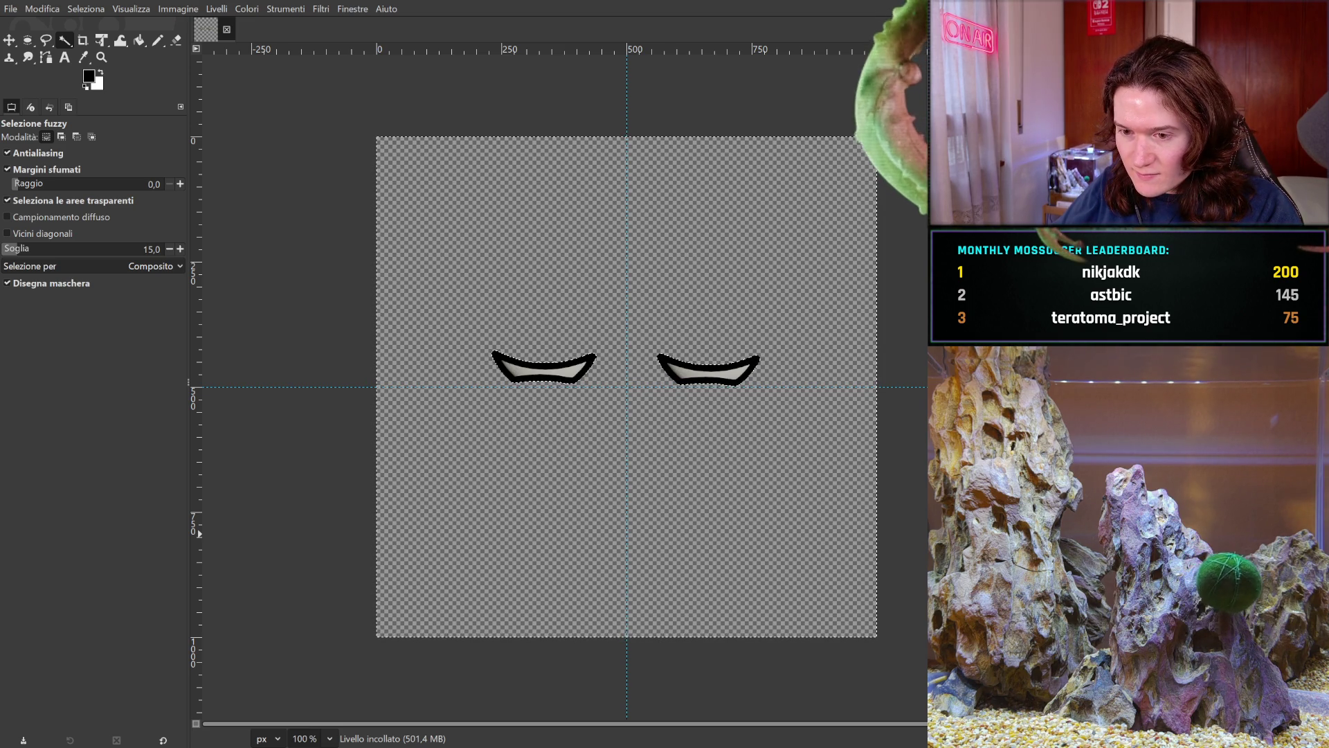
# - Compare the half-closed and closed frames, then copy the eyelid layer, paste it and duplicate it
pyautogui.hotkey('ctrl', ',')
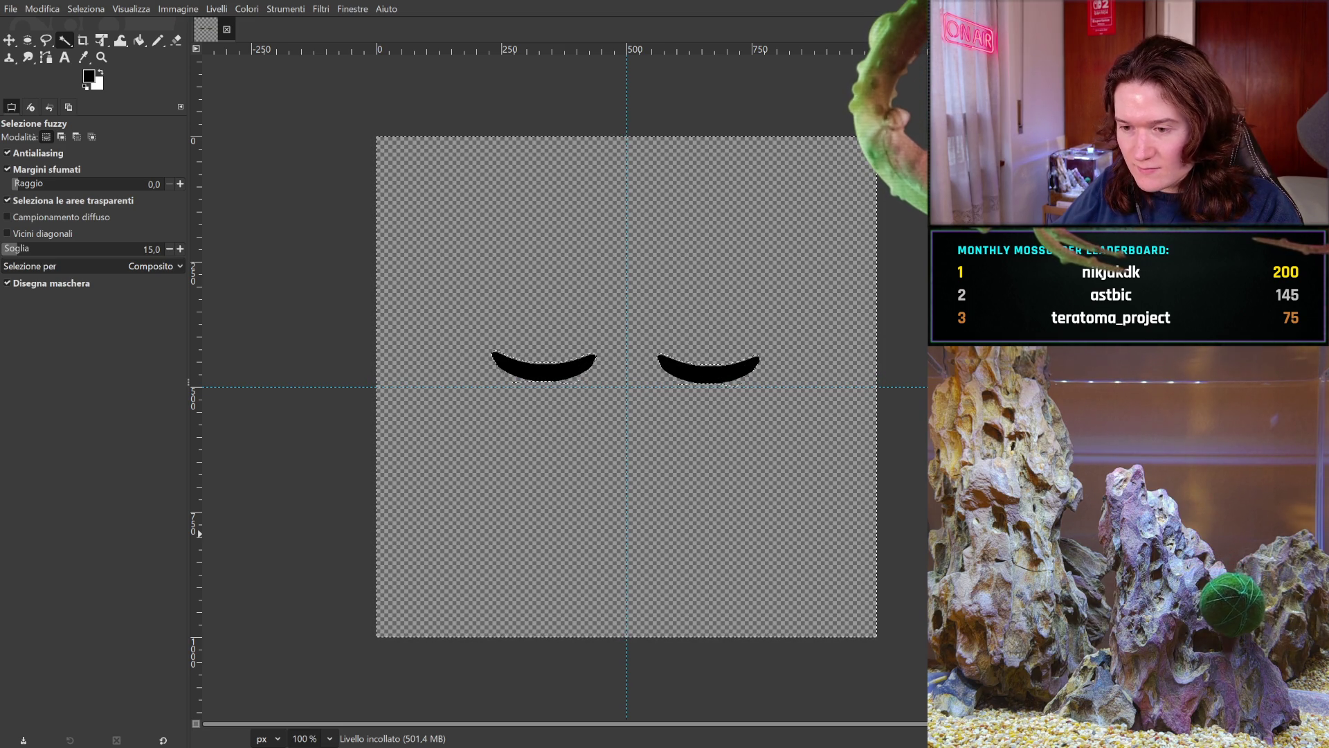
pyautogui.hotkey('ctrl', ',')
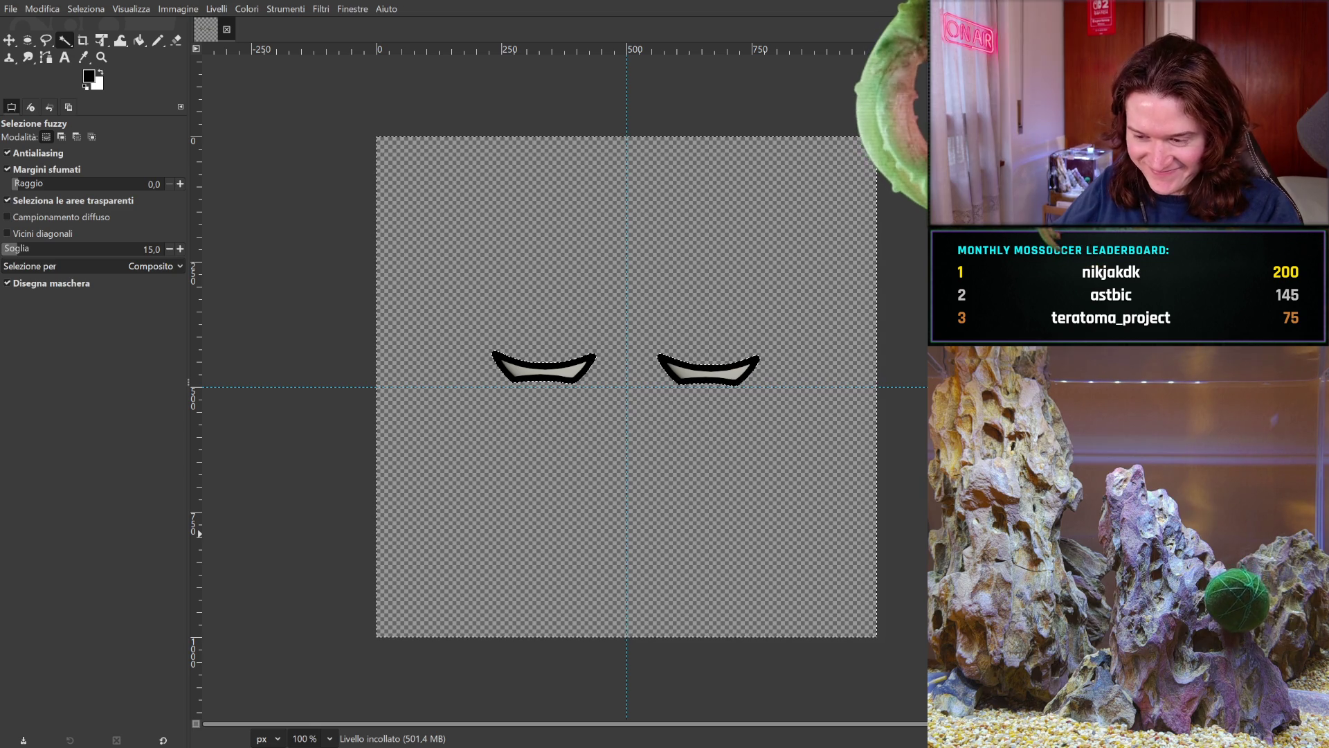
pyautogui.hotkey('ctrl', 'c')
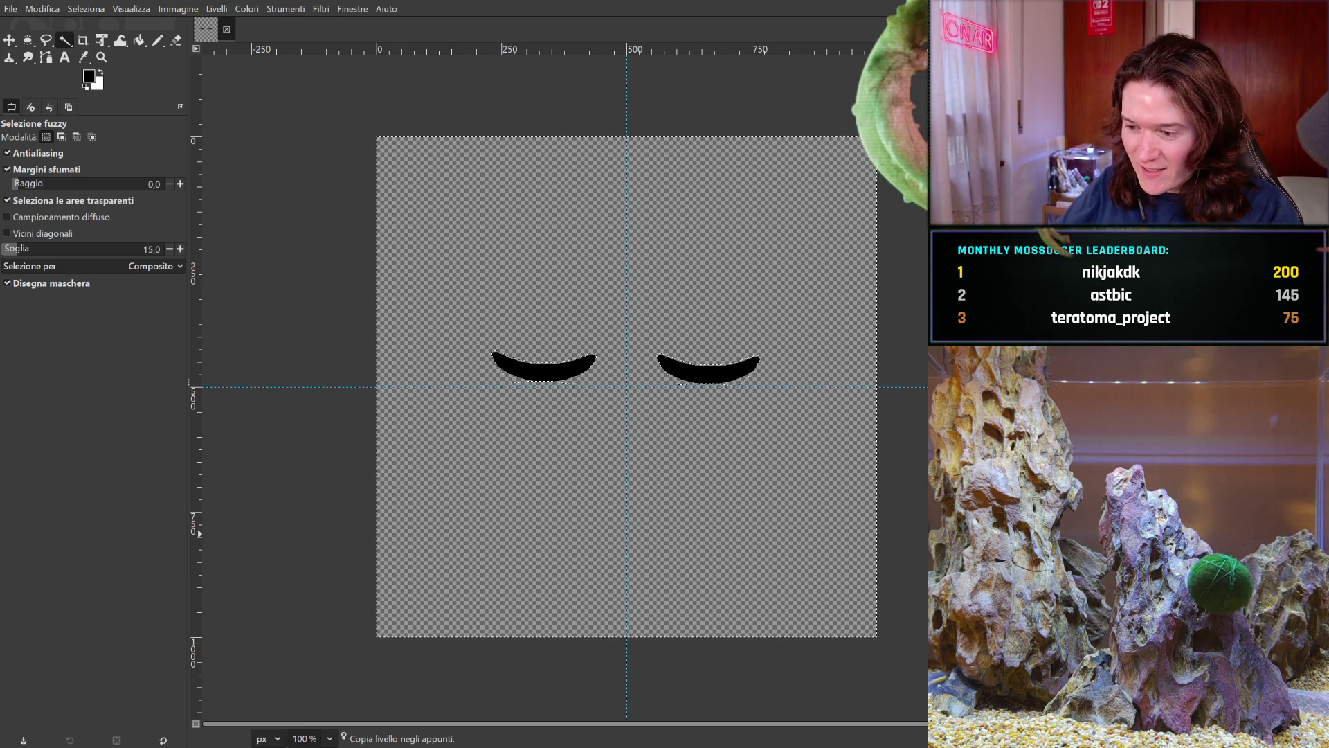
pyautogui.hotkey('ctrl', 'v')
pyautogui.hotkey('shift', 'ctrl', 'd')
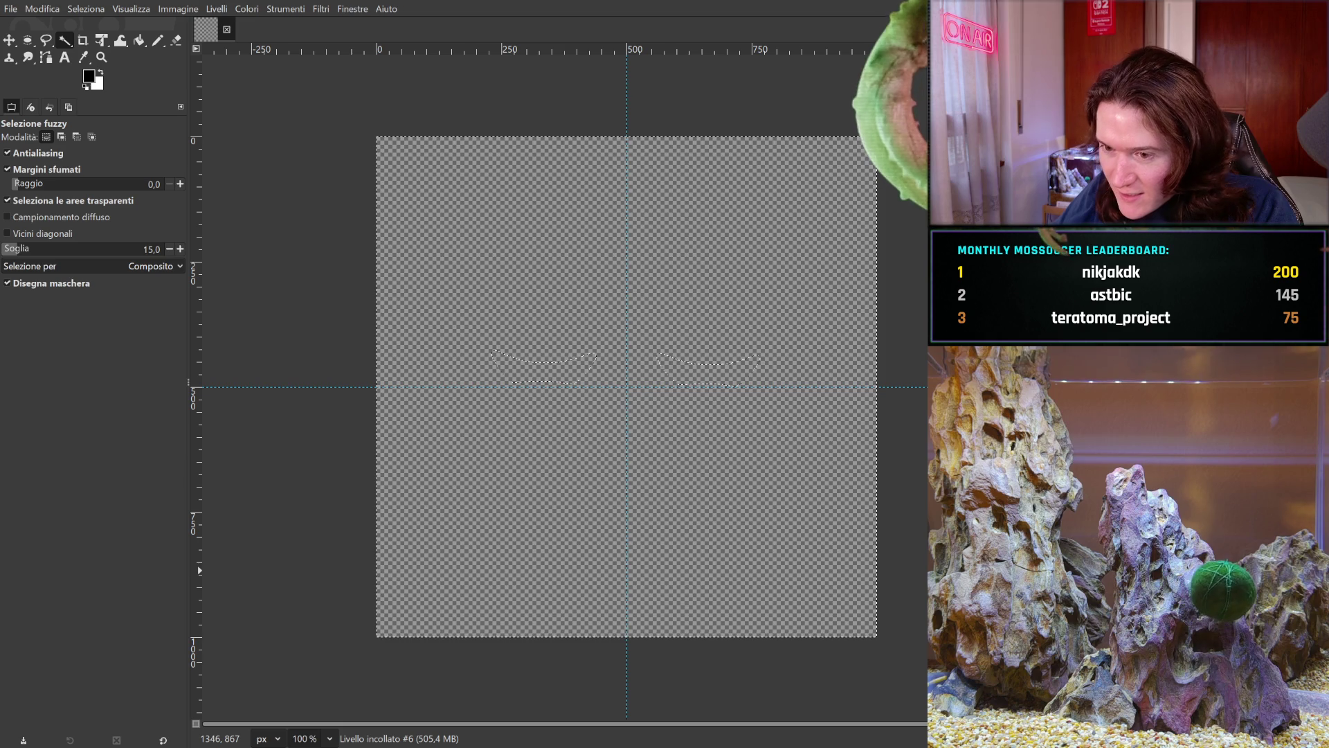
# - Activate the pasted half-closed eyelid layer Livello incollato #12 and select all
pyautogui.hotkey('shift', 'ctrl', 'd')
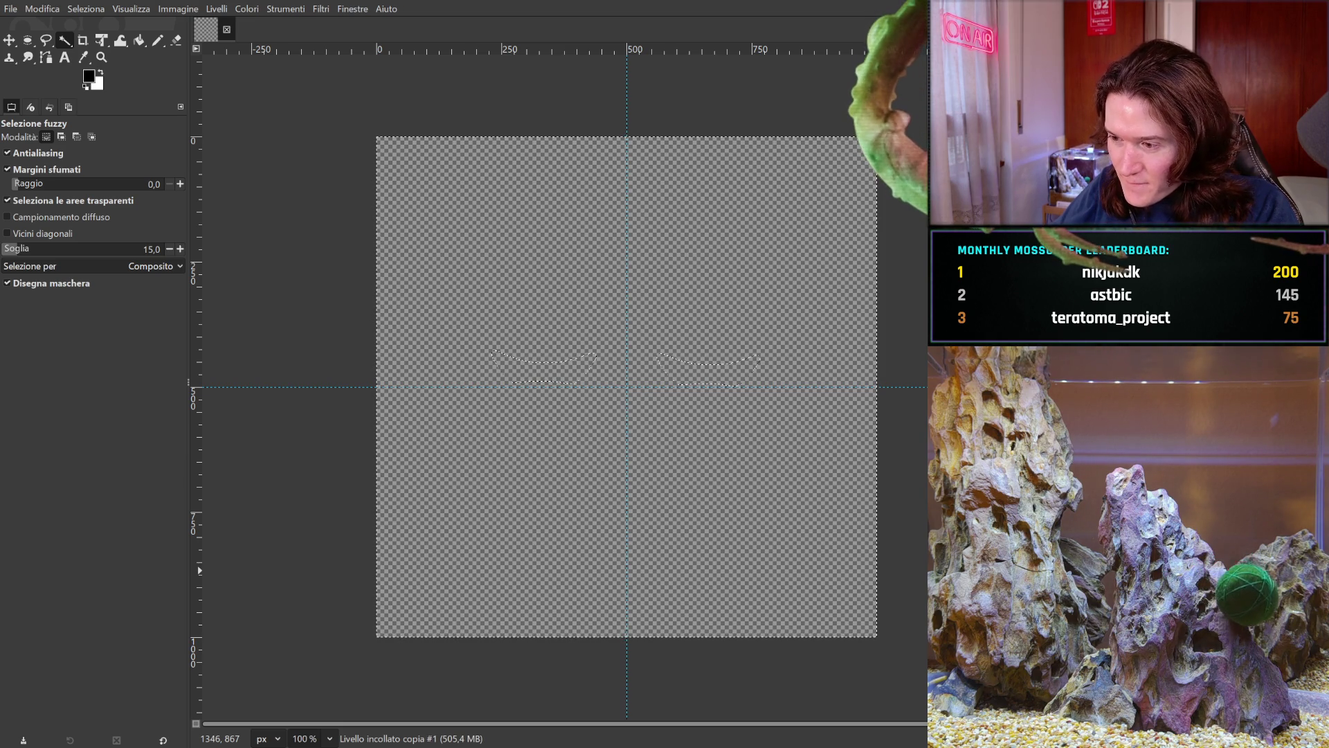
pyautogui.hotkey('ctrl', 'v')
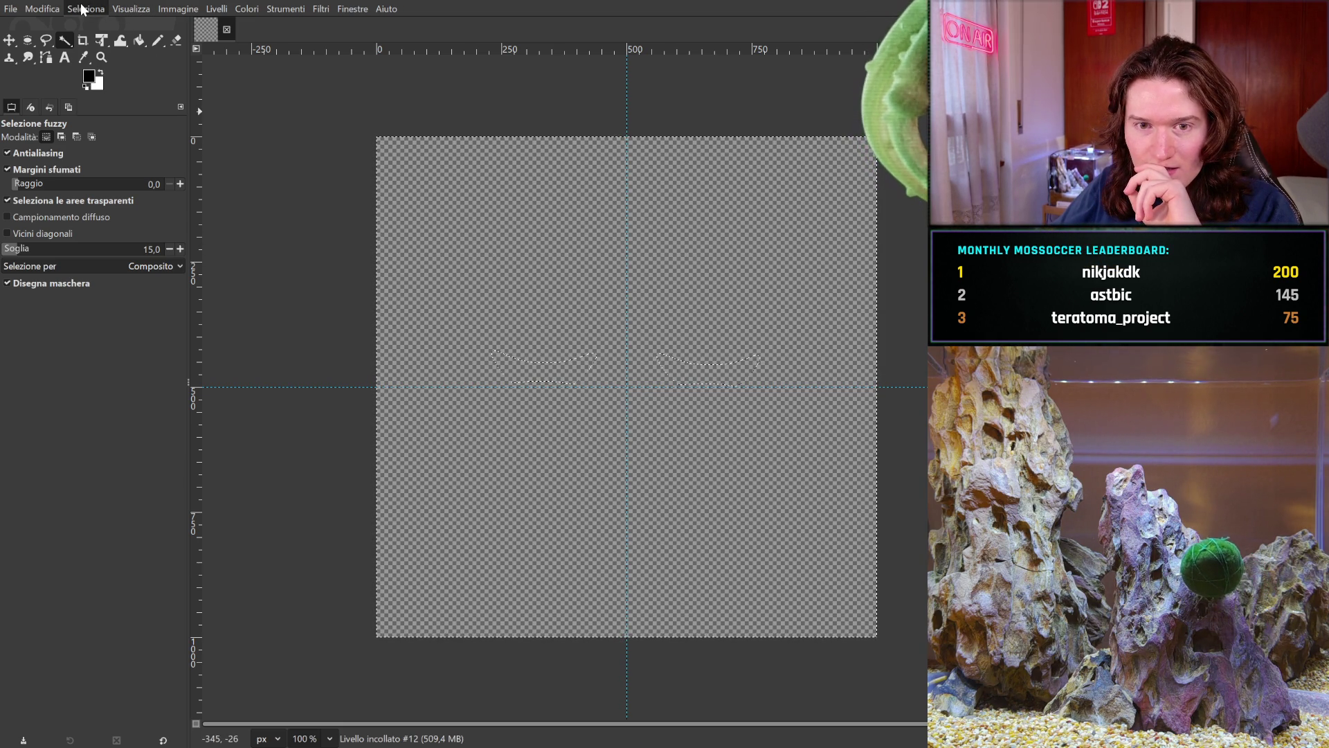
pyautogui.hotkey('ctrl', 'a')
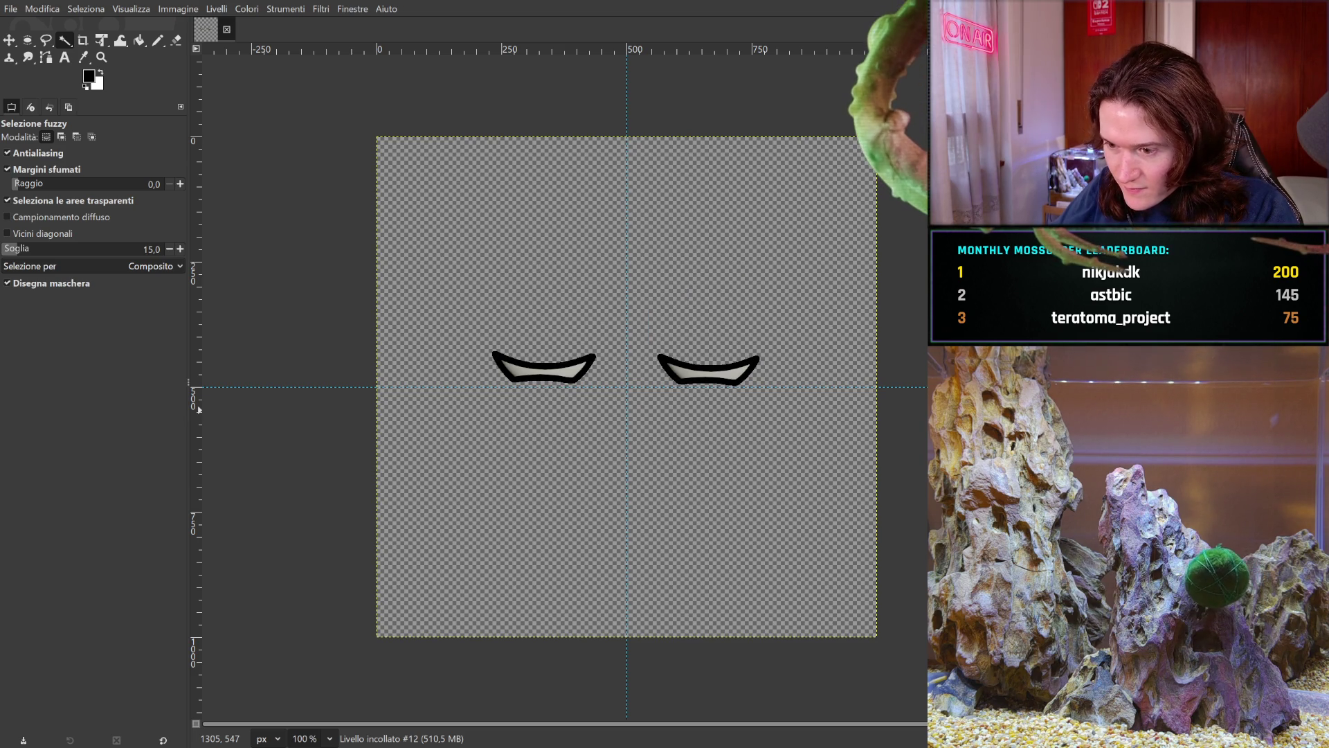
# - Copy the half-closed eyelids and paste them in place as a new layer, replacing the offset paste
pyautogui.hotkey('ctrl', 'c')
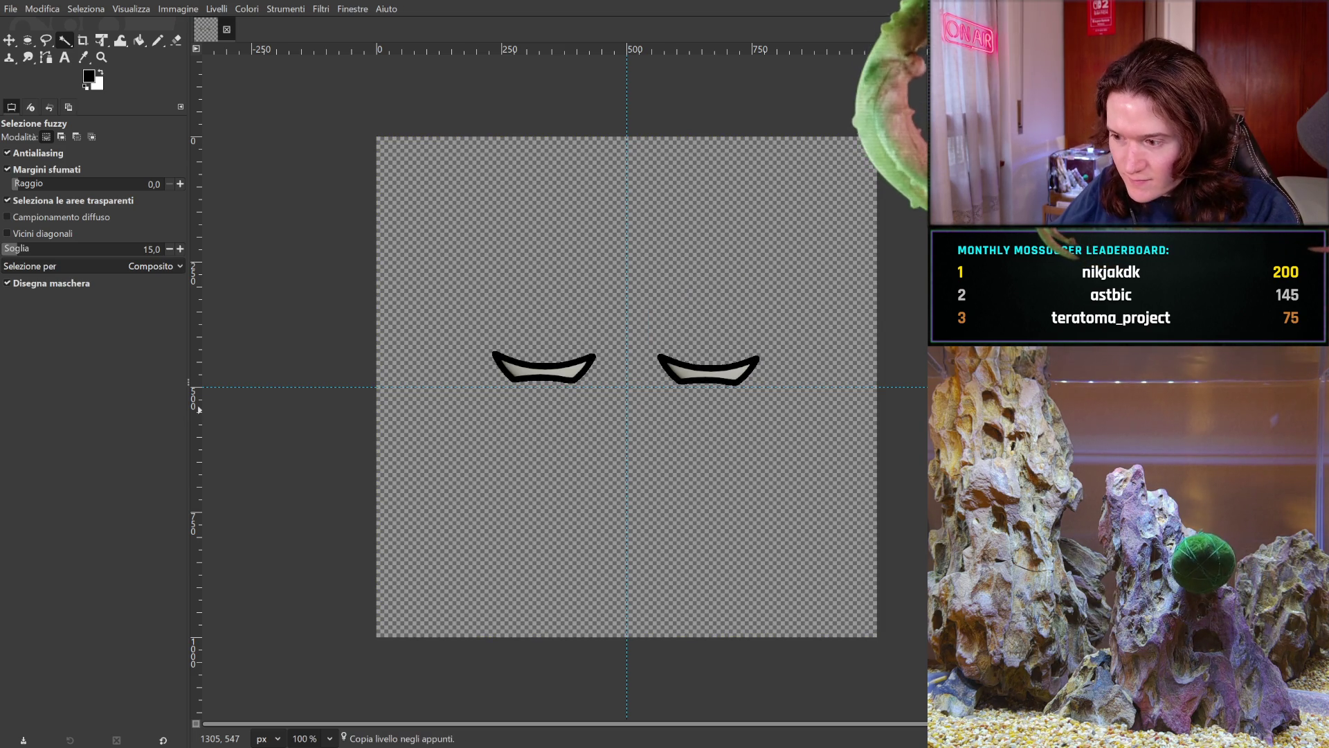
pyautogui.hotkey('ctrl', 'v')
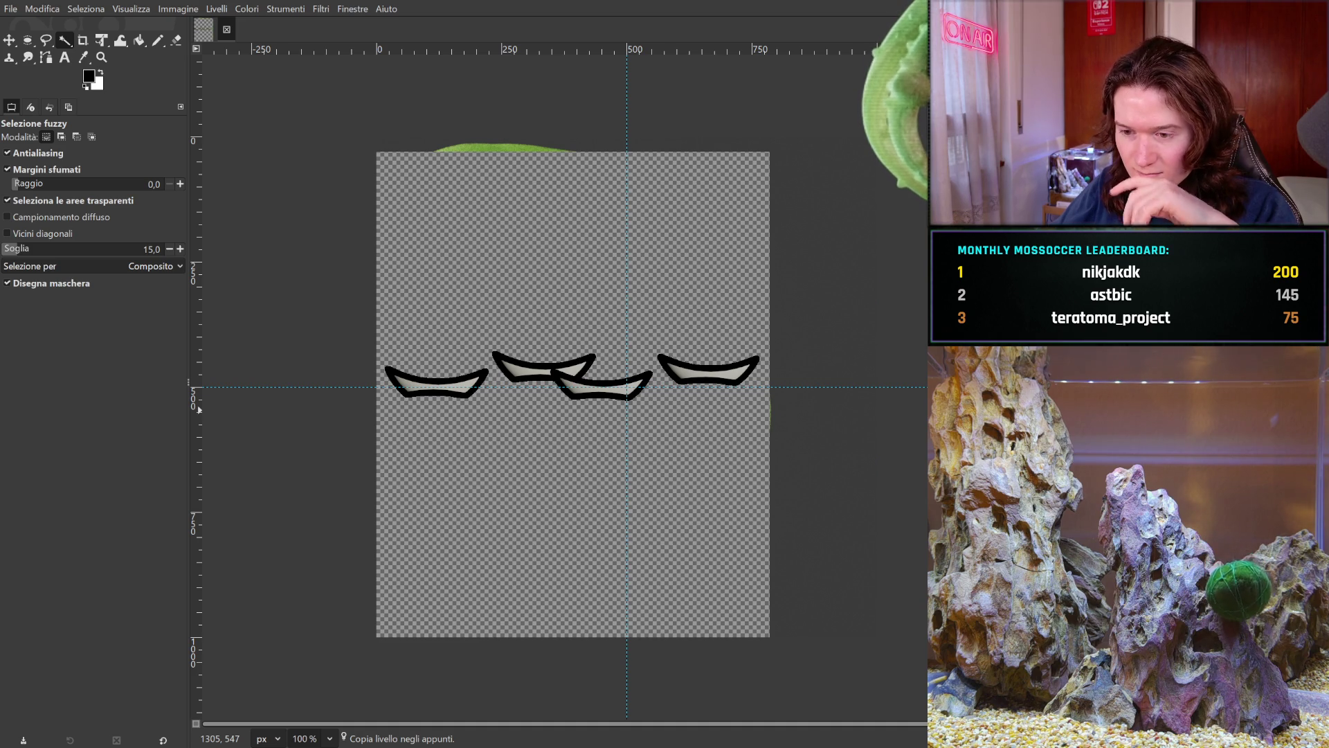
pyautogui.hotkey('ctrl', 'z')
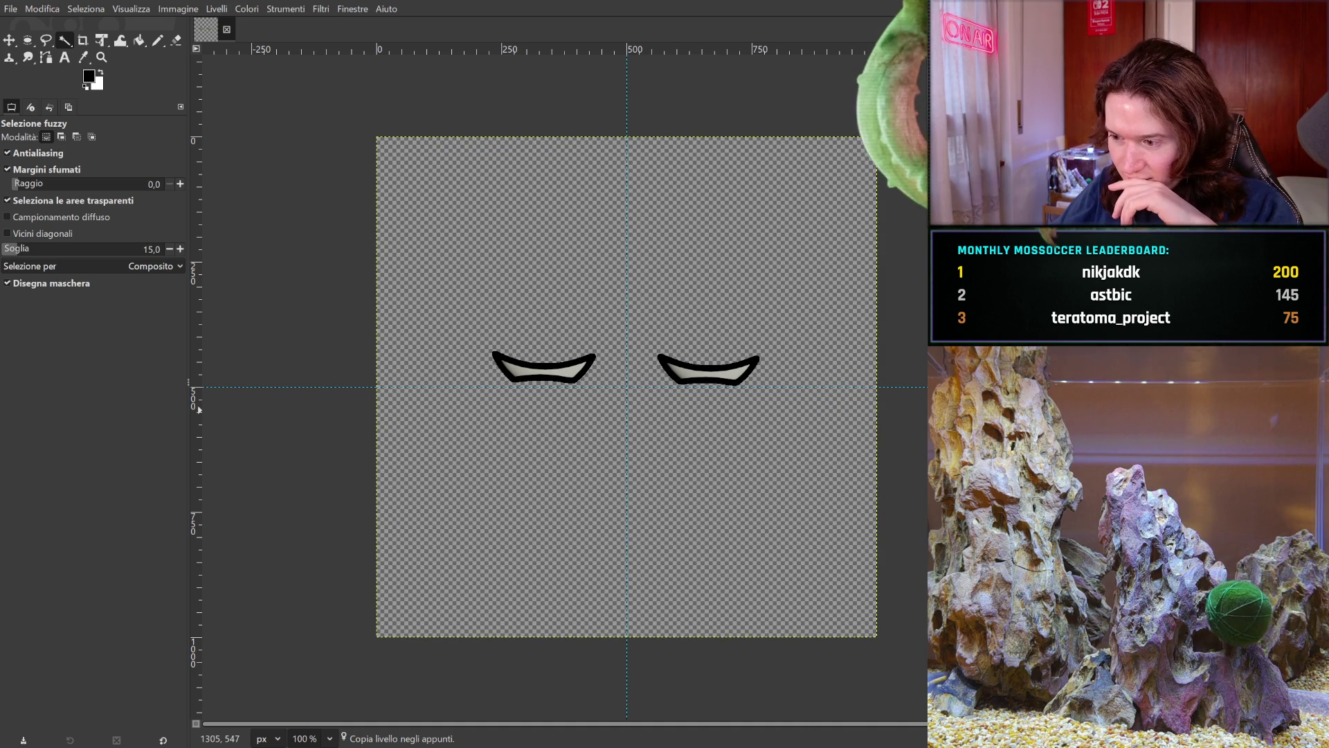
pyautogui.hotkey('ctrl', 'alt', 'v')
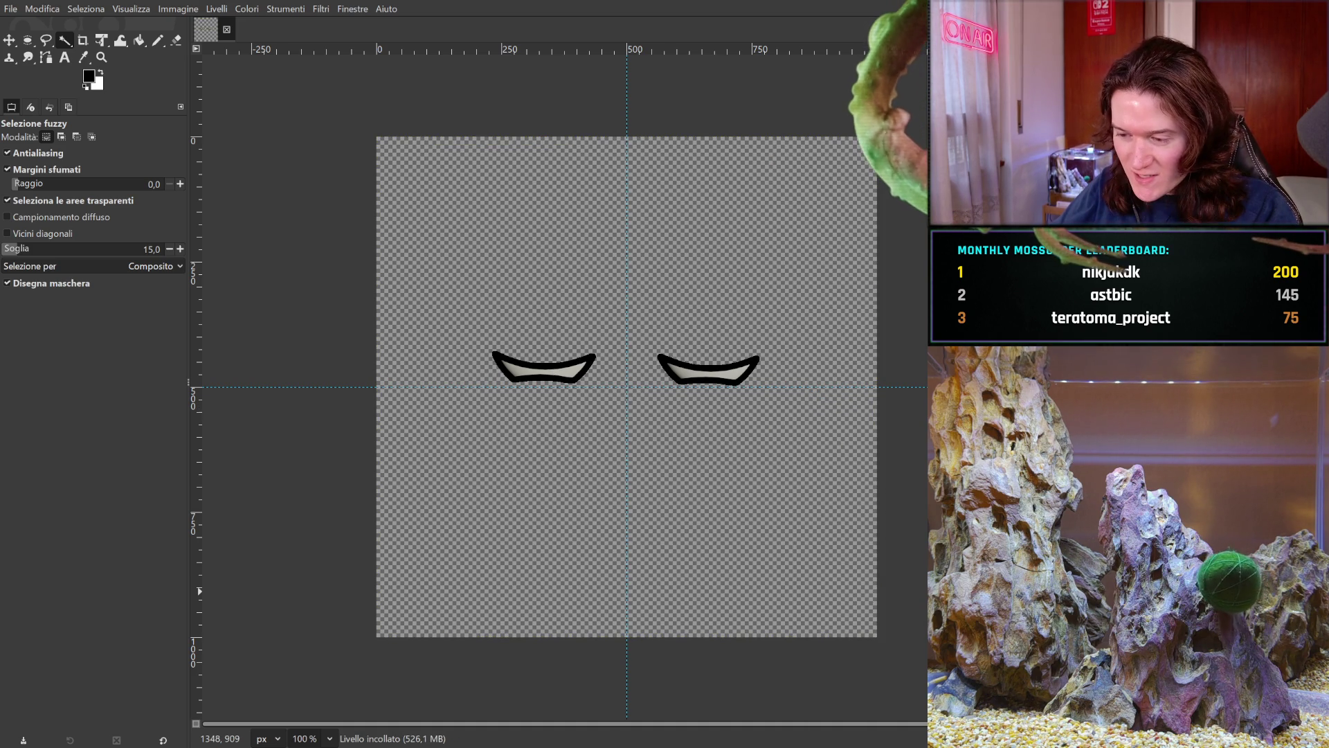
# - Step back and forth through undo history to preview the open, half-closed and closed blink frames
pyautogui.hotkey('ctrl', 'z')
pyautogui.hotkey('ctrl', 'z')
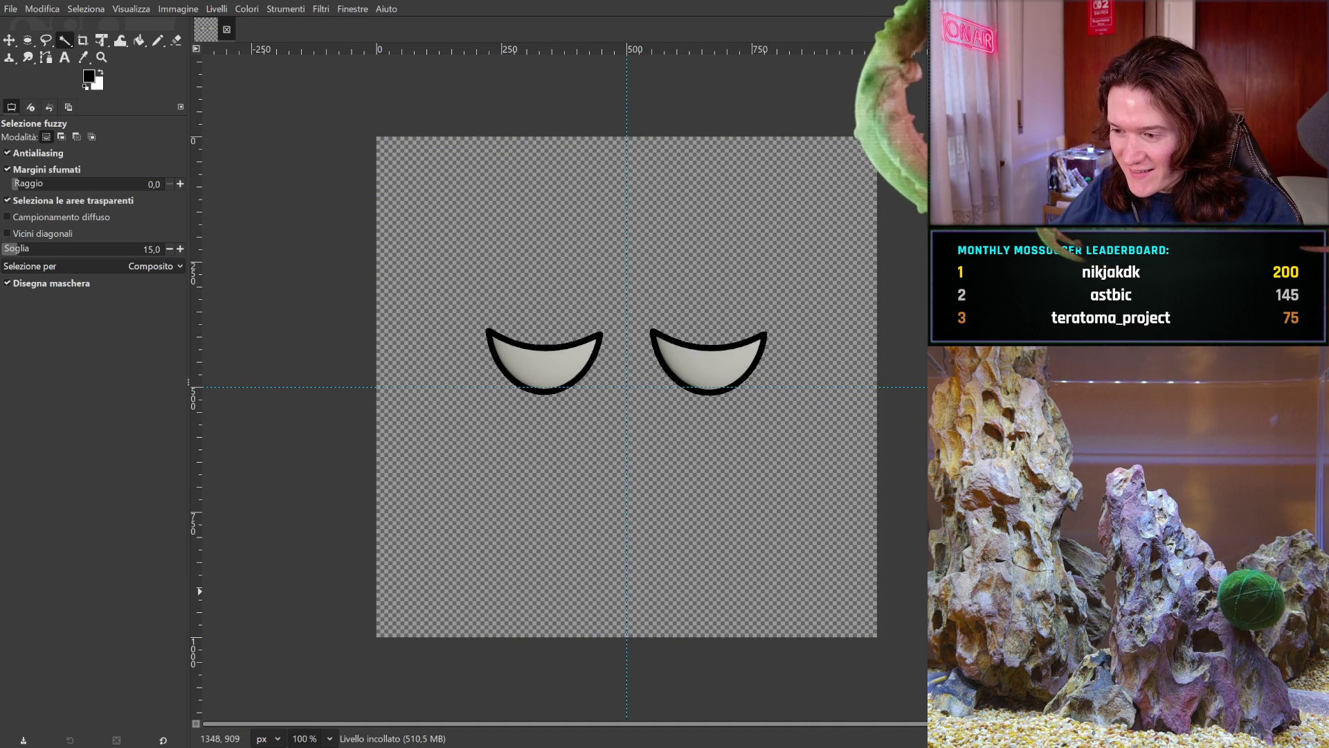
pyautogui.hotkey('ctrl', 'y')
pyautogui.hotkey('ctrl', 'z')
pyautogui.hotkey('ctrl', 'y')
pyautogui.hotkey('ctrl', 'y')
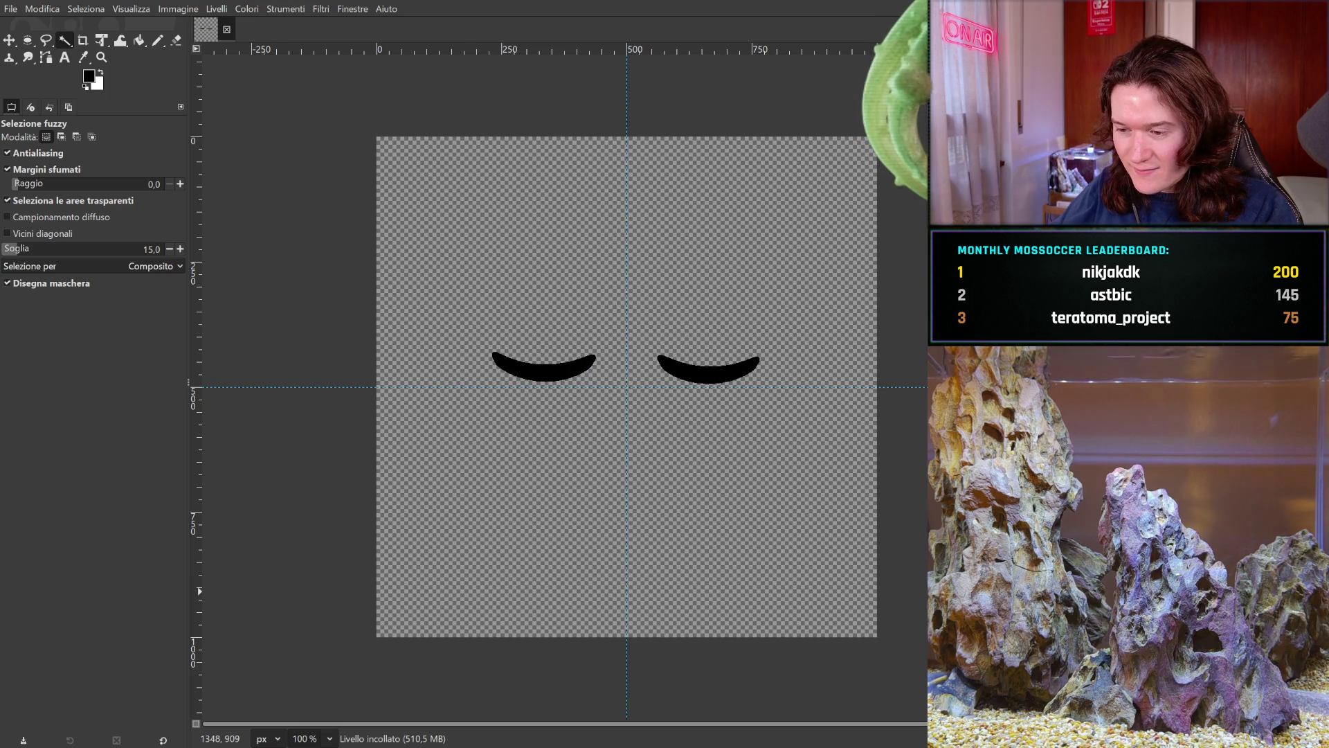
pyautogui.hotkey('ctrl', 'z')
pyautogui.hotkey('ctrl', 'y')
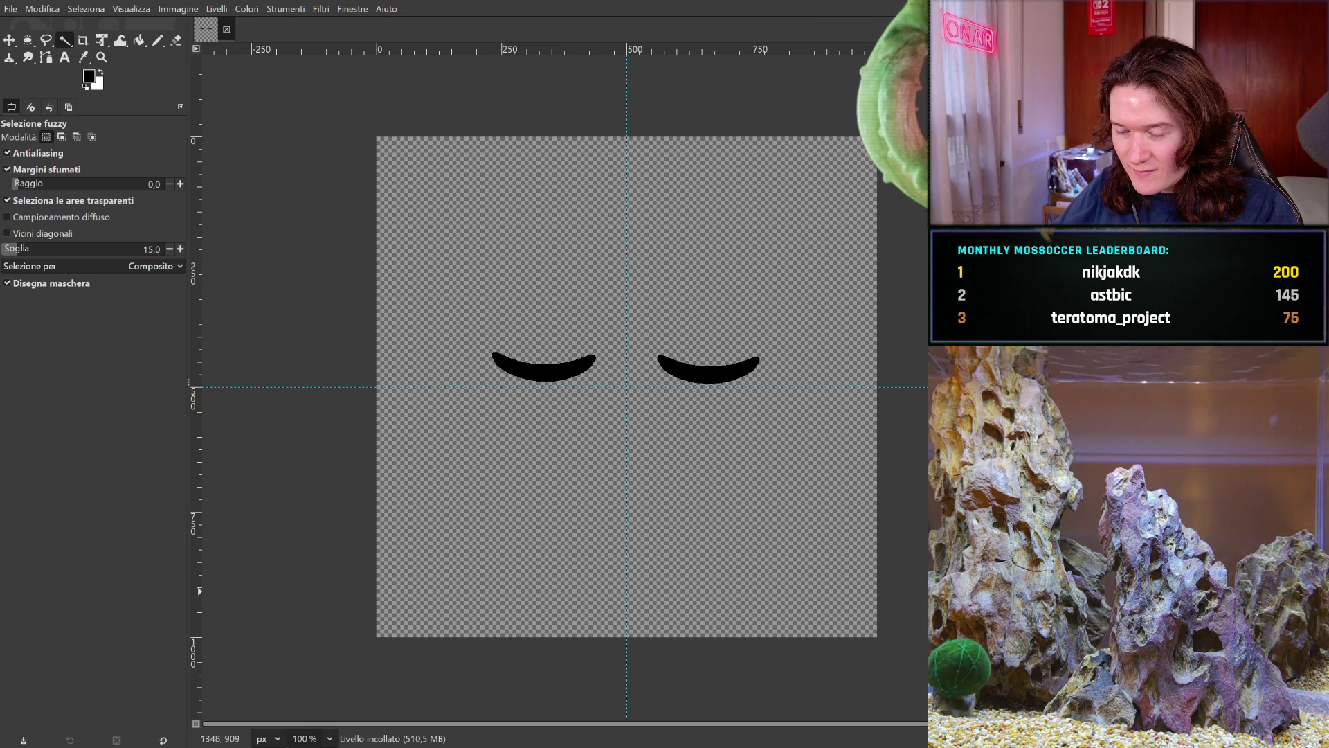
pyautogui.hotkey('ctrl', 'z')
pyautogui.hotkey('ctrl', 'z')
pyautogui.hotkey('ctrl', 'y')
pyautogui.hotkey('ctrl', 'y')
pyautogui.hotkey('ctrl', 'z')
pyautogui.hotkey('ctrl', 'y')
pyautogui.hotkey('ctrl', 'z')
pyautogui.hotkey('ctrl', 'y')
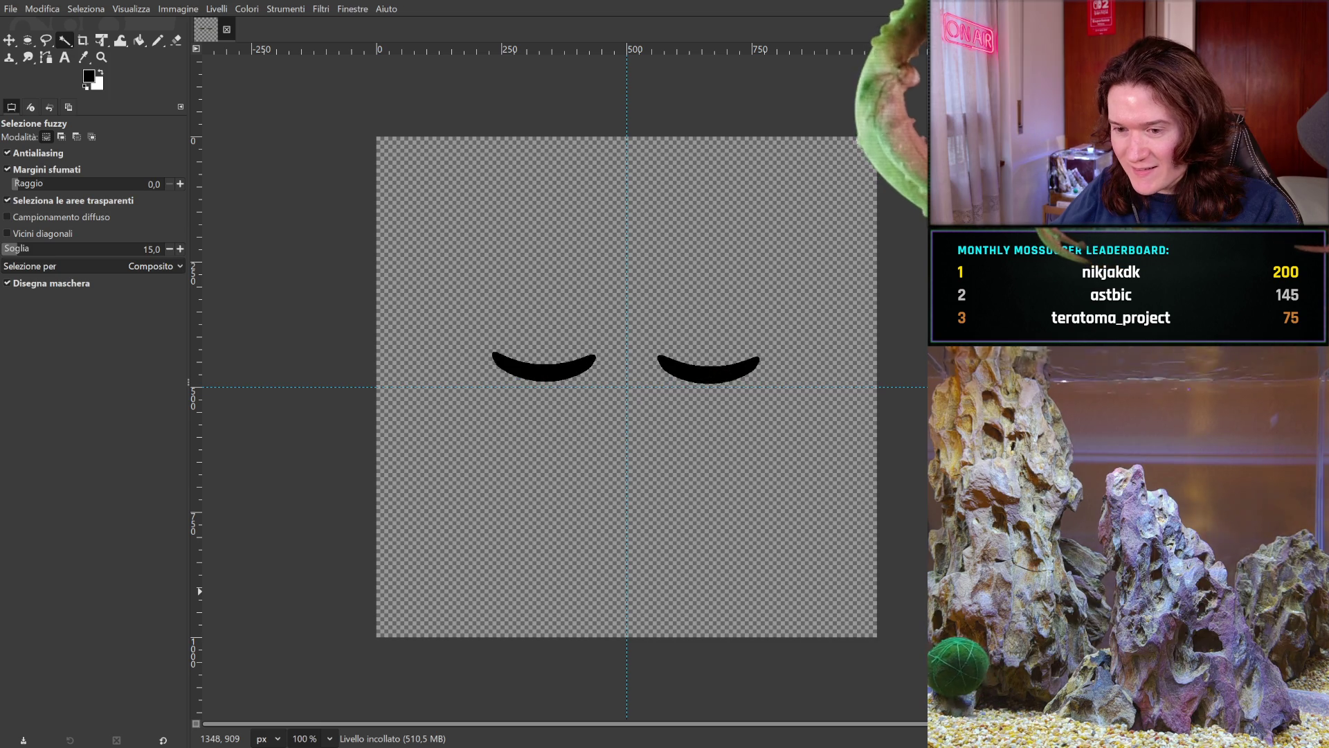
pyautogui.hotkey('ctrl', 'z')
pyautogui.hotkey('ctrl', 'z')
pyautogui.hotkey('ctrl', 'y')
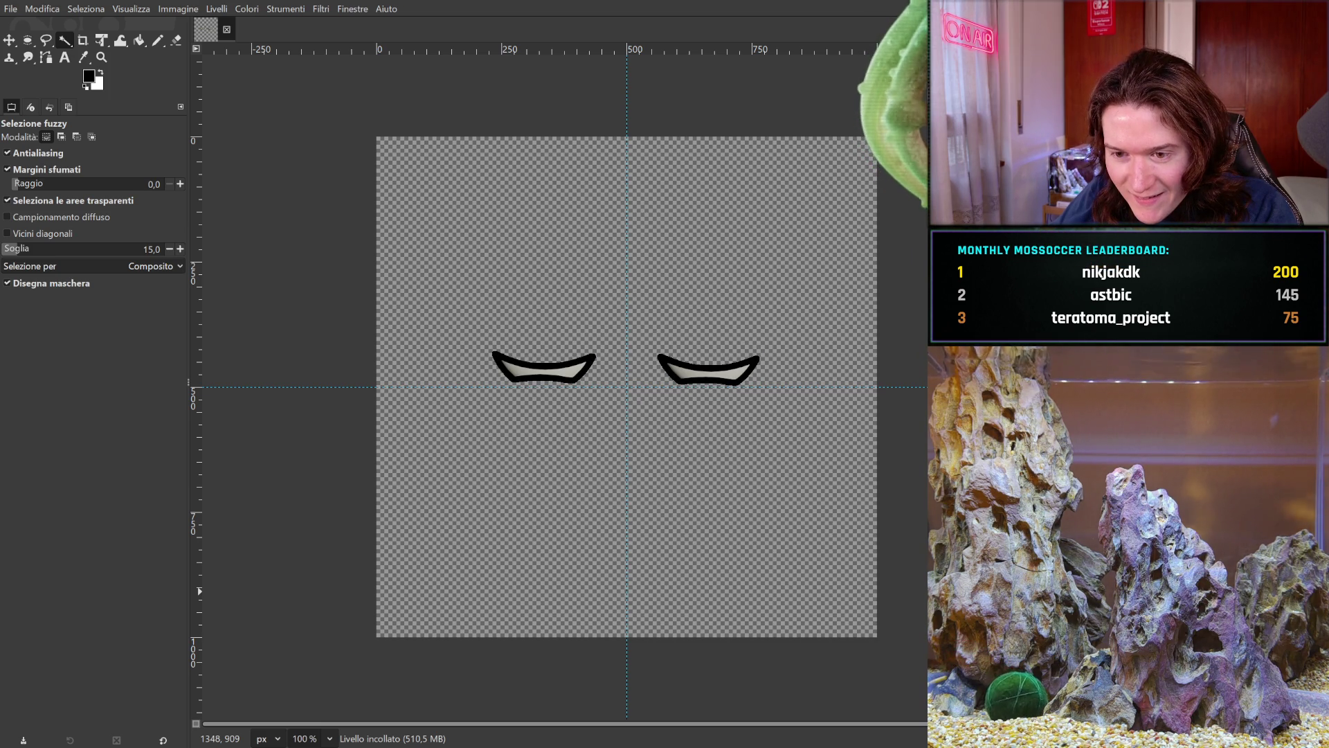
pyautogui.hotkey('ctrl', 'z')
pyautogui.hotkey('ctrl', 'z')
pyautogui.hotkey('ctrl', 'y')
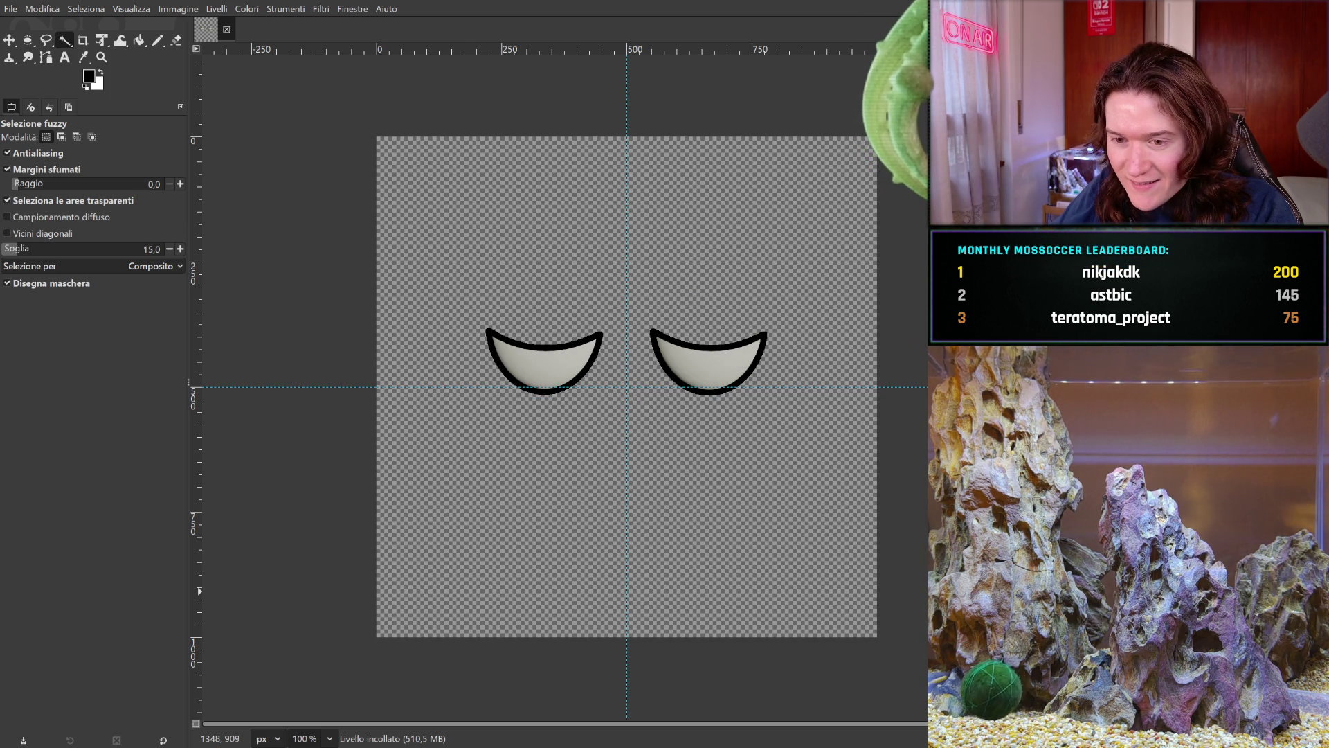
pyautogui.hotkey('ctrl', 'z')
pyautogui.hotkey('ctrl', 'z')
pyautogui.hotkey('ctrl', 'y')
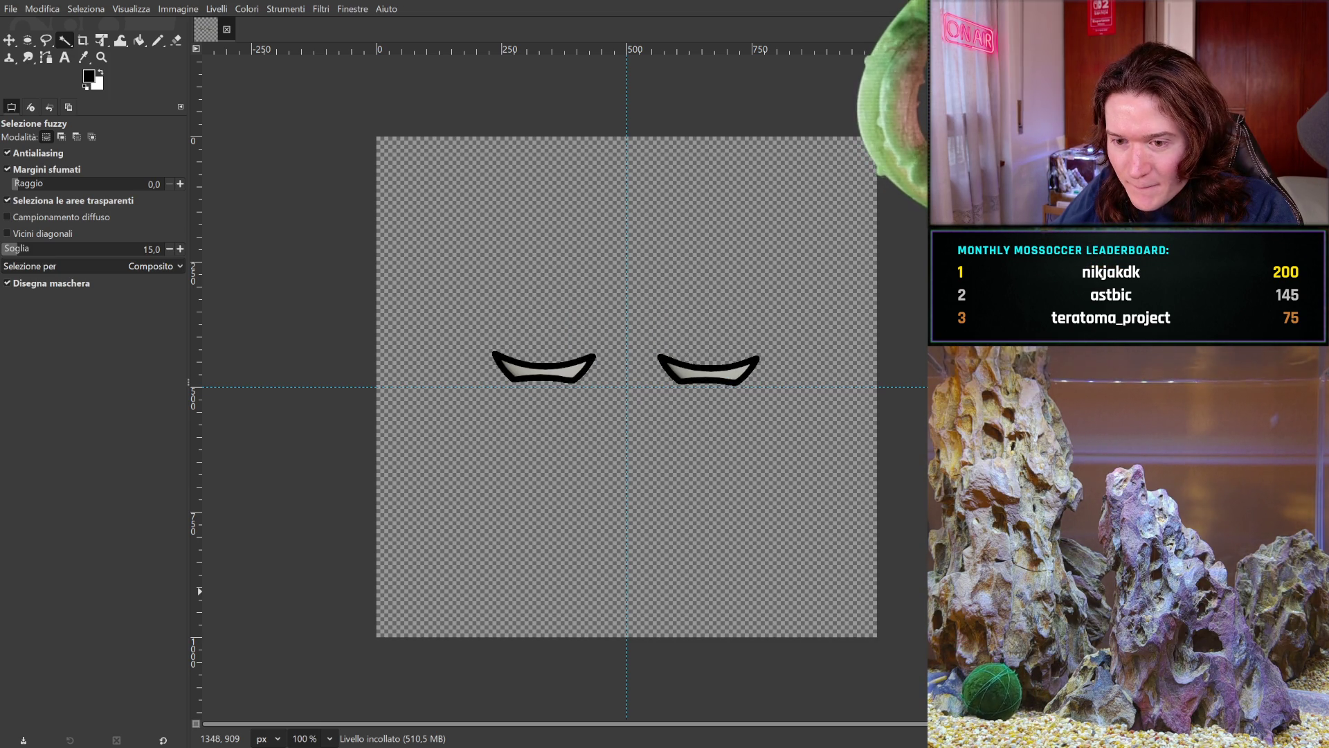
pyautogui.hotkey('ctrl', 'z')
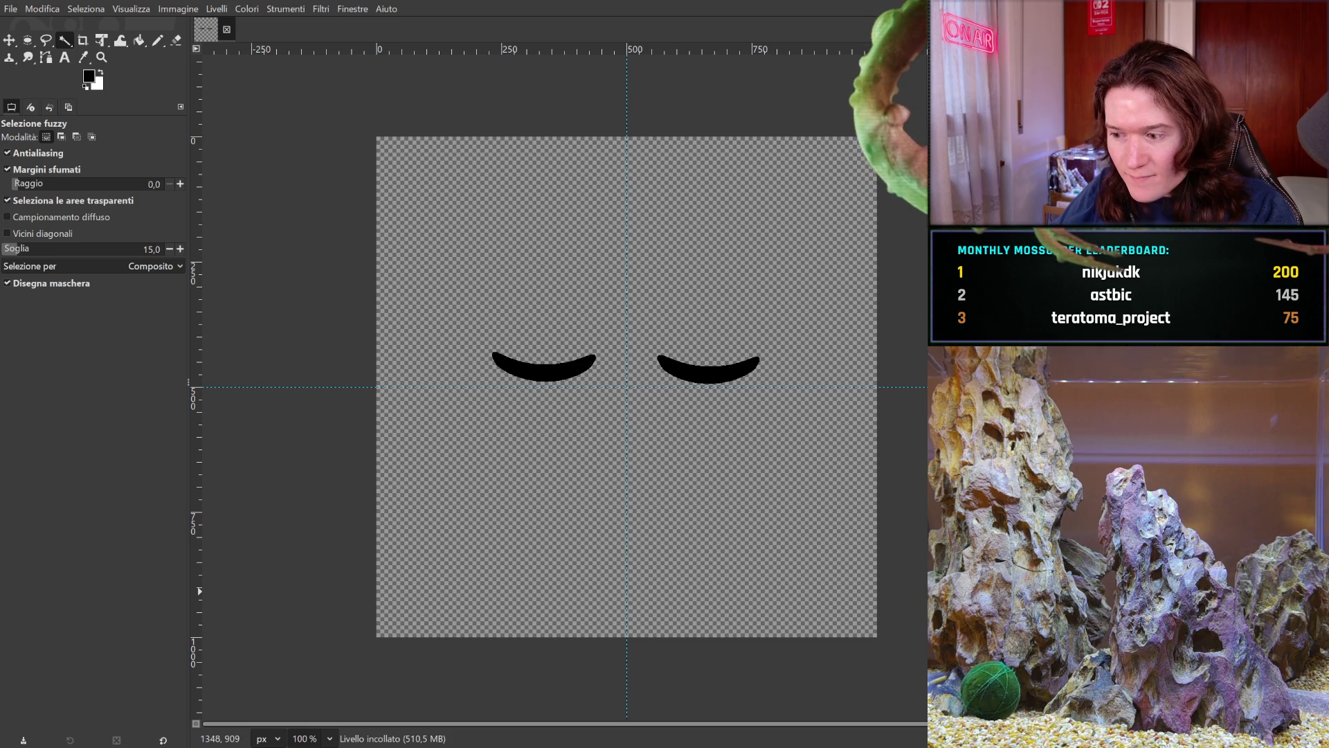
pyautogui.hotkey('ctrl', 'y')
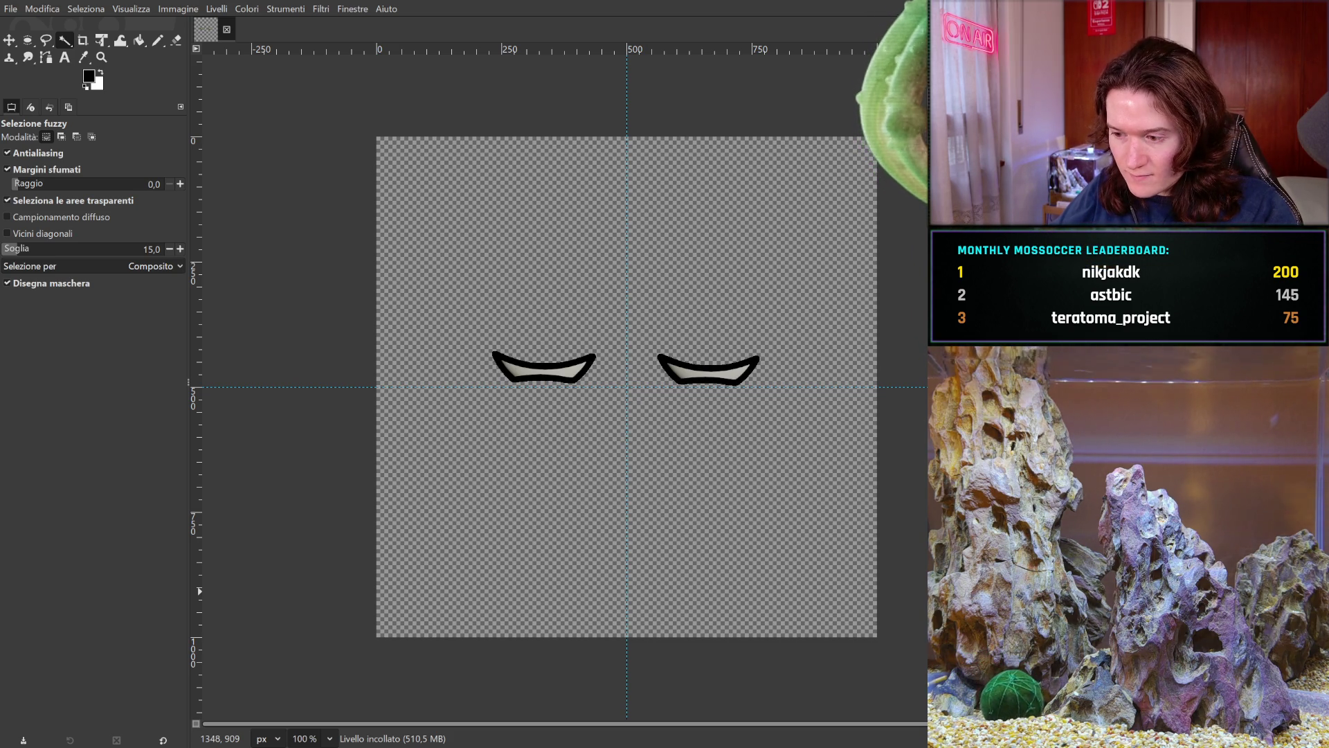
pyautogui.hotkey('ctrl', 'z')
pyautogui.hotkey('ctrl', 'y')
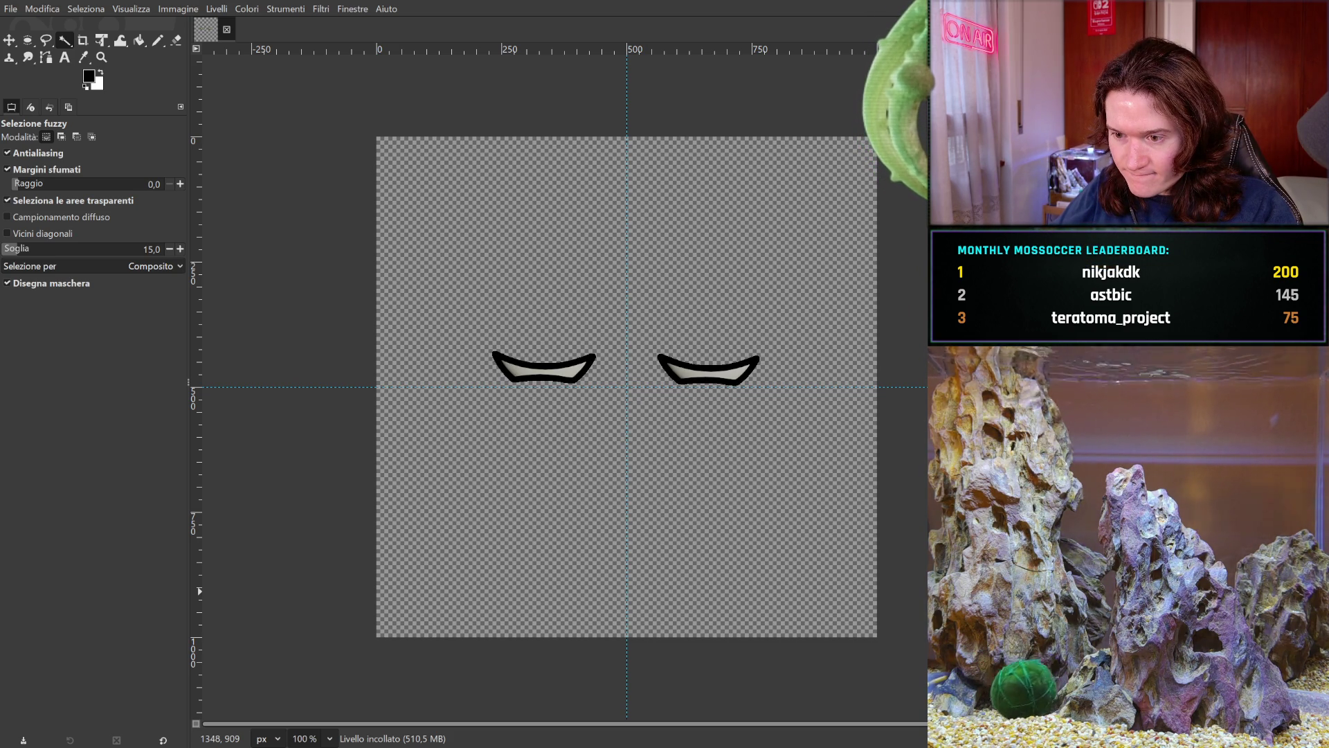
pyautogui.hotkey('ctrl', 'z')
pyautogui.hotkey('ctrl', 'y')
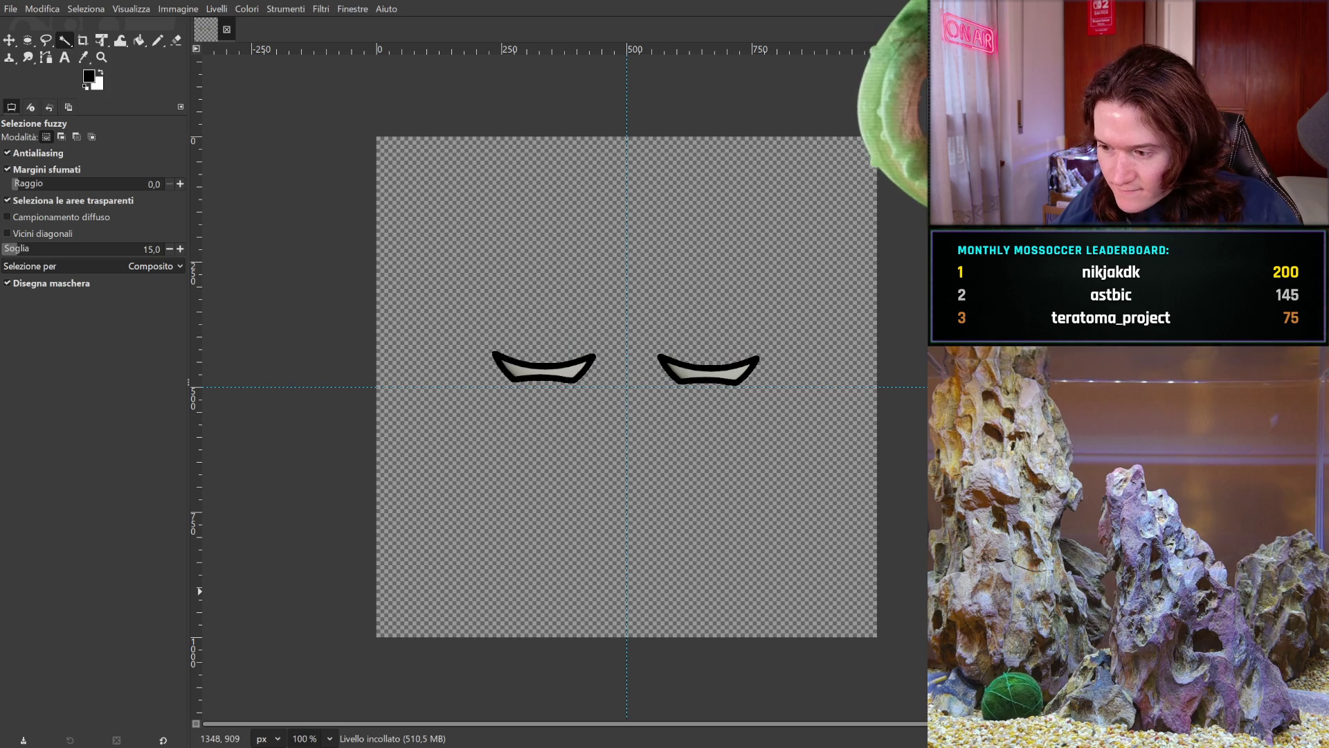
pyautogui.hotkey('ctrl', 'z')
pyautogui.hotkey('ctrl', 'y')
pyautogui.hotkey('ctrl', 'z')
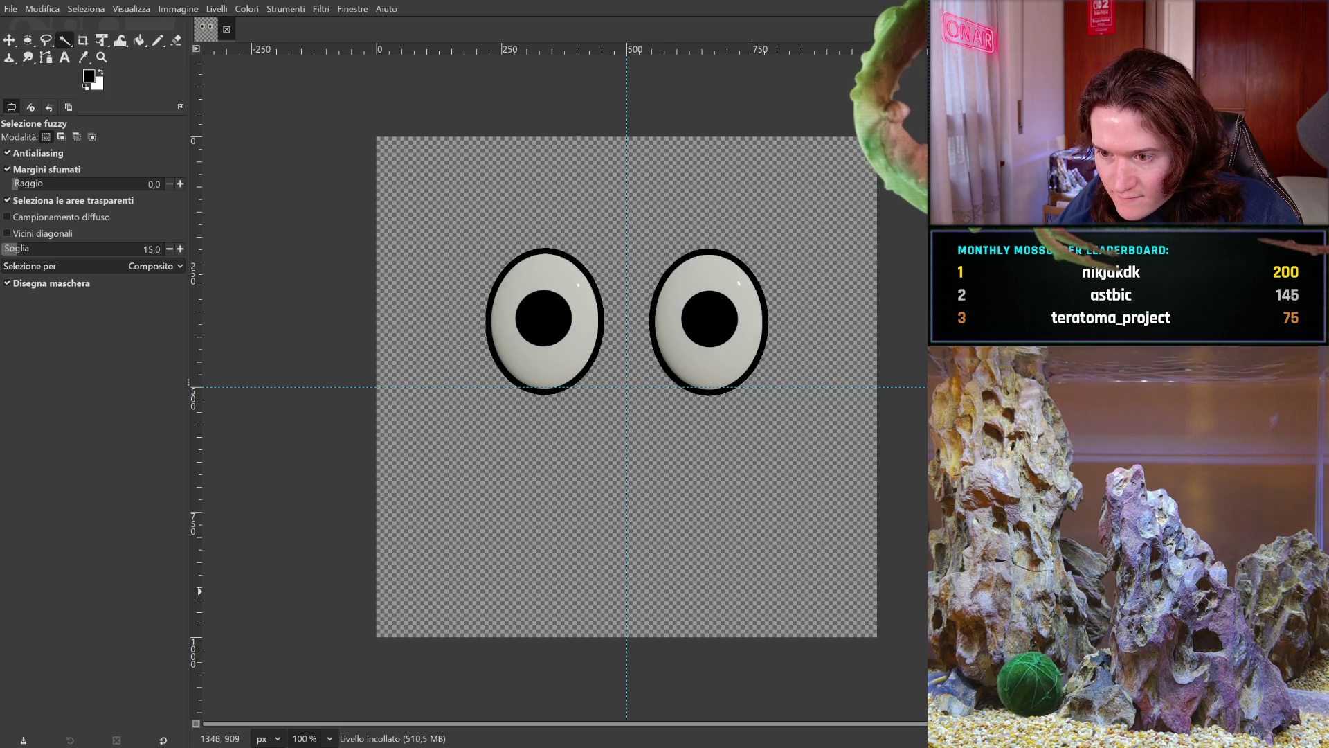
pyautogui.hotkey('ctrl', 'y')
pyautogui.hotkey('ctrl', 'z')
pyautogui.hotkey('ctrl', 'y')
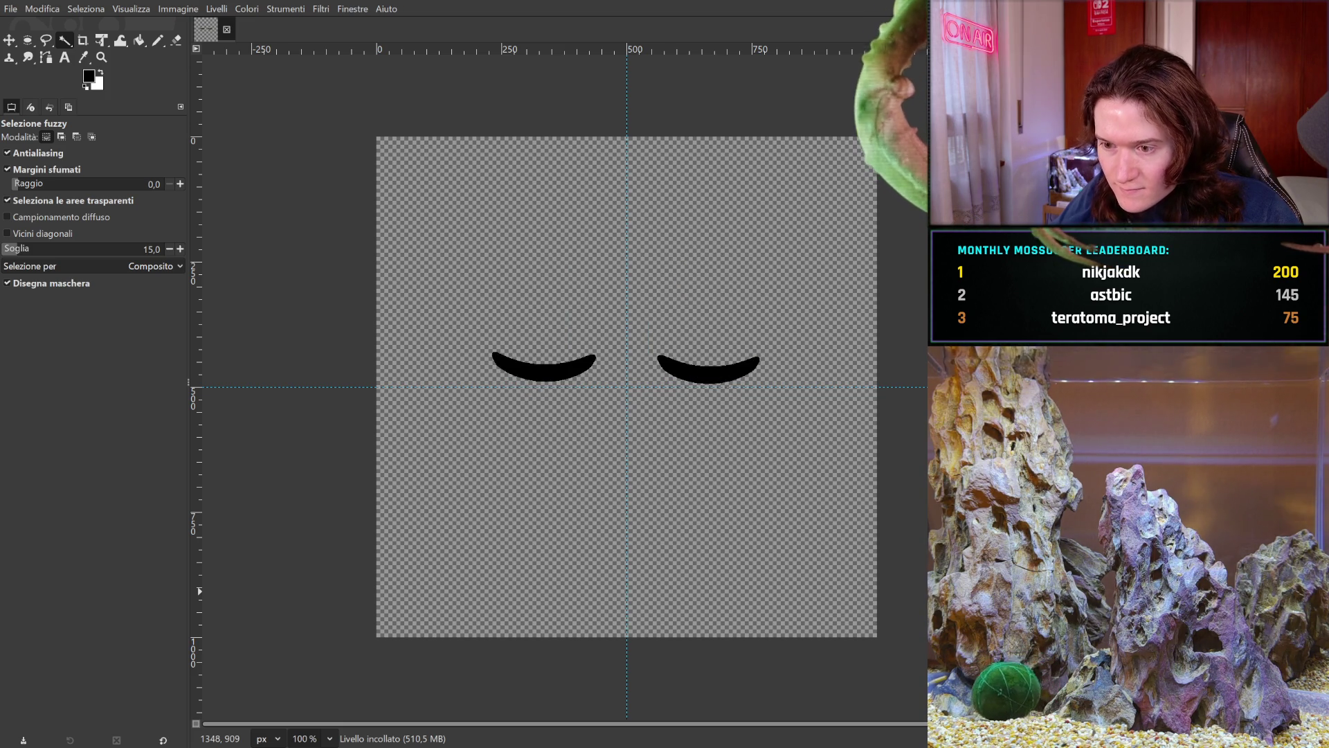
pyautogui.hotkey('ctrl', 'z')
pyautogui.hotkey('ctrl', 'z')
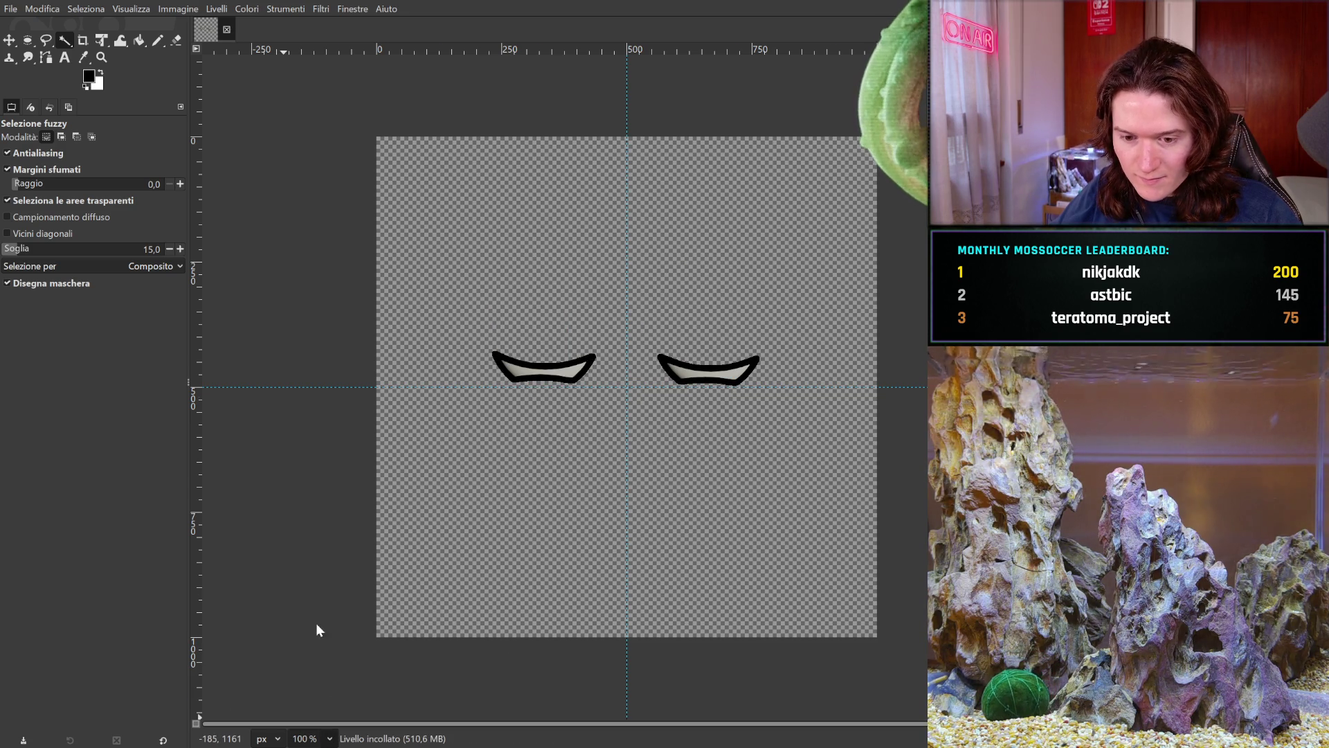
# - Zoom to 200% to compare the squinting eyelids with the faint wider eye outline behind them
pyautogui.press('2')
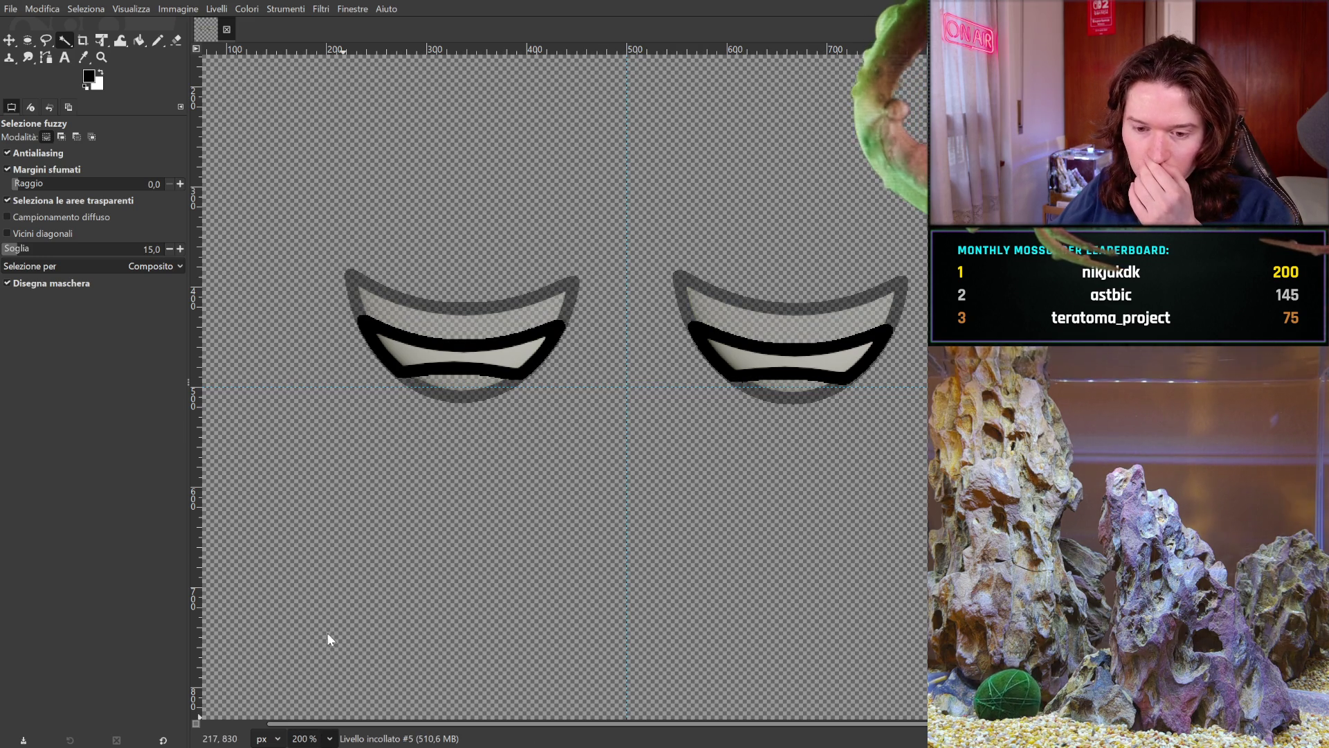
# - Zoom to 400% on the left eye and move the half-closed eye layer down 1 px
pyautogui.press('3')
pyautogui.moveTo(387, 478)
pyautogui.mouseDown()
pyautogui.moveTo(610, 526)
pyautogui.moveTo(110, 475)
pyautogui.mouseUp()
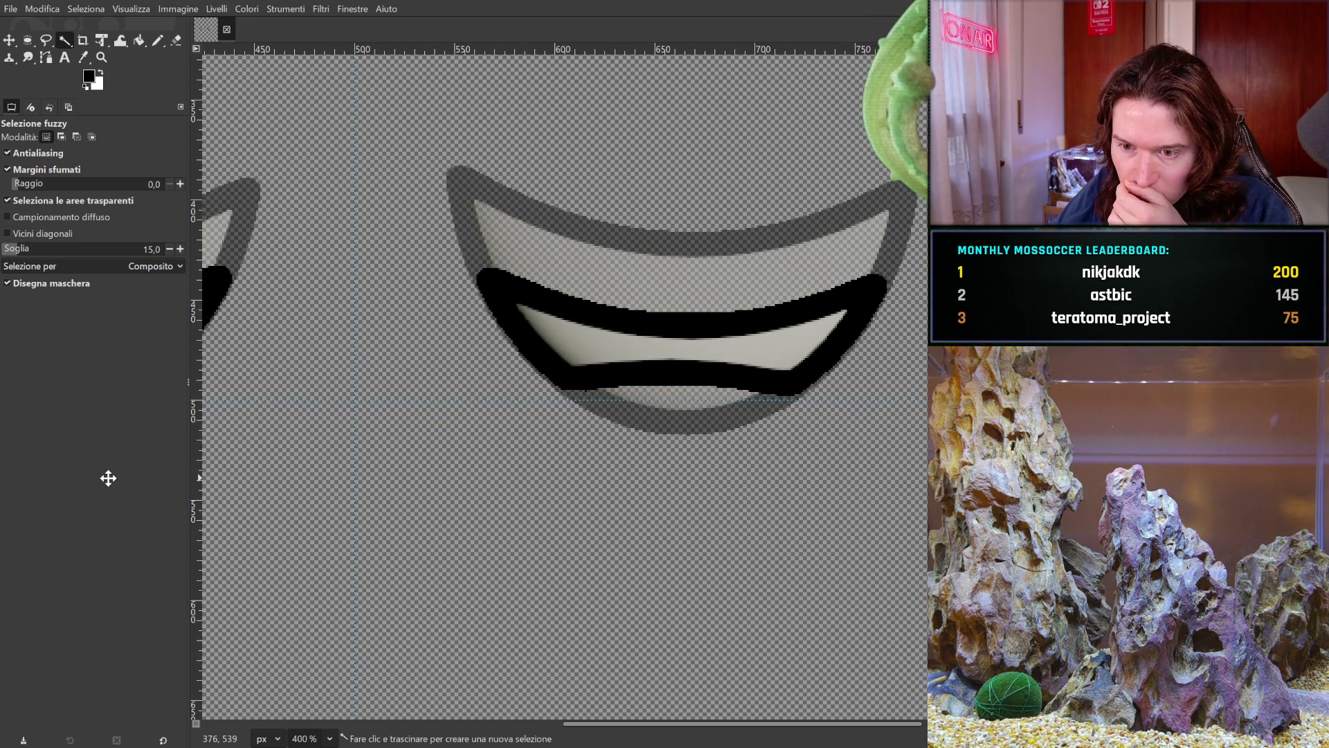
pyautogui.moveTo(108, 477); pyautogui.dragTo(583, 531)
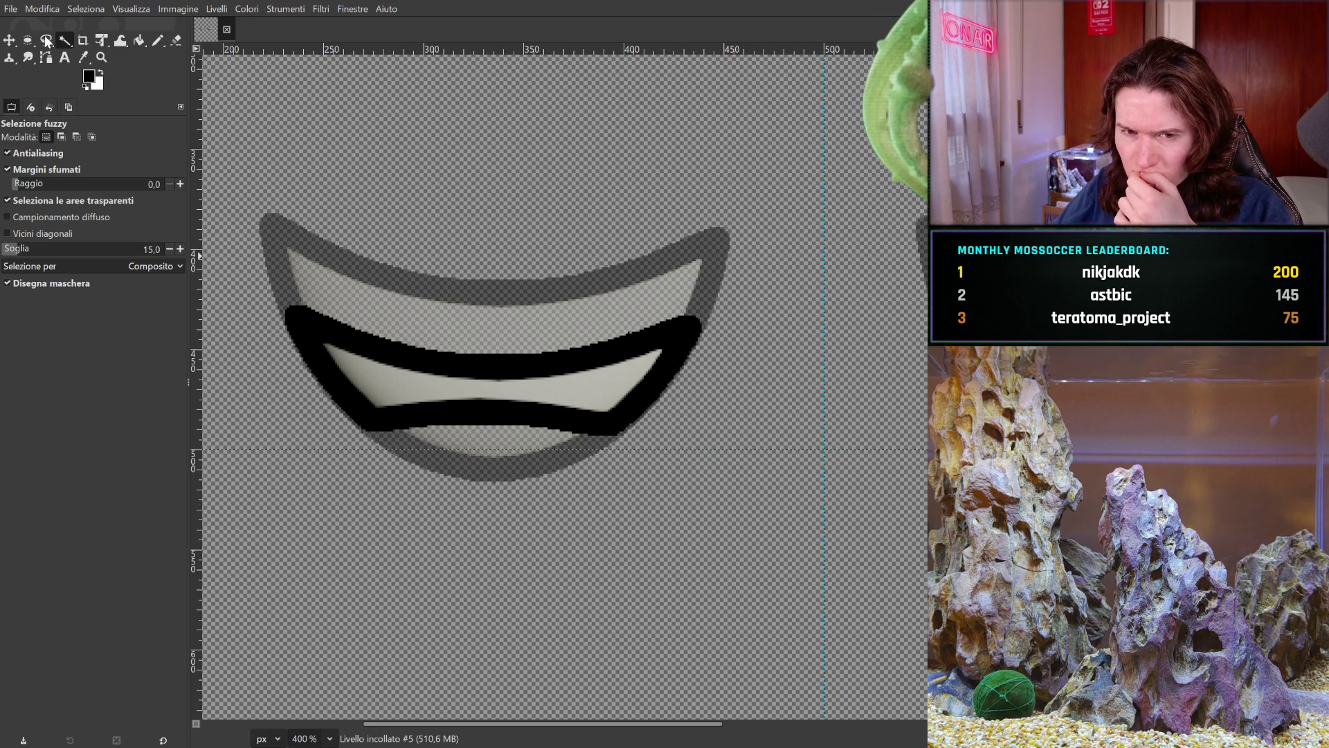
pyautogui.click(10, 42)
pyautogui.moveTo(479, 404); pyautogui.dragTo(479, 407)
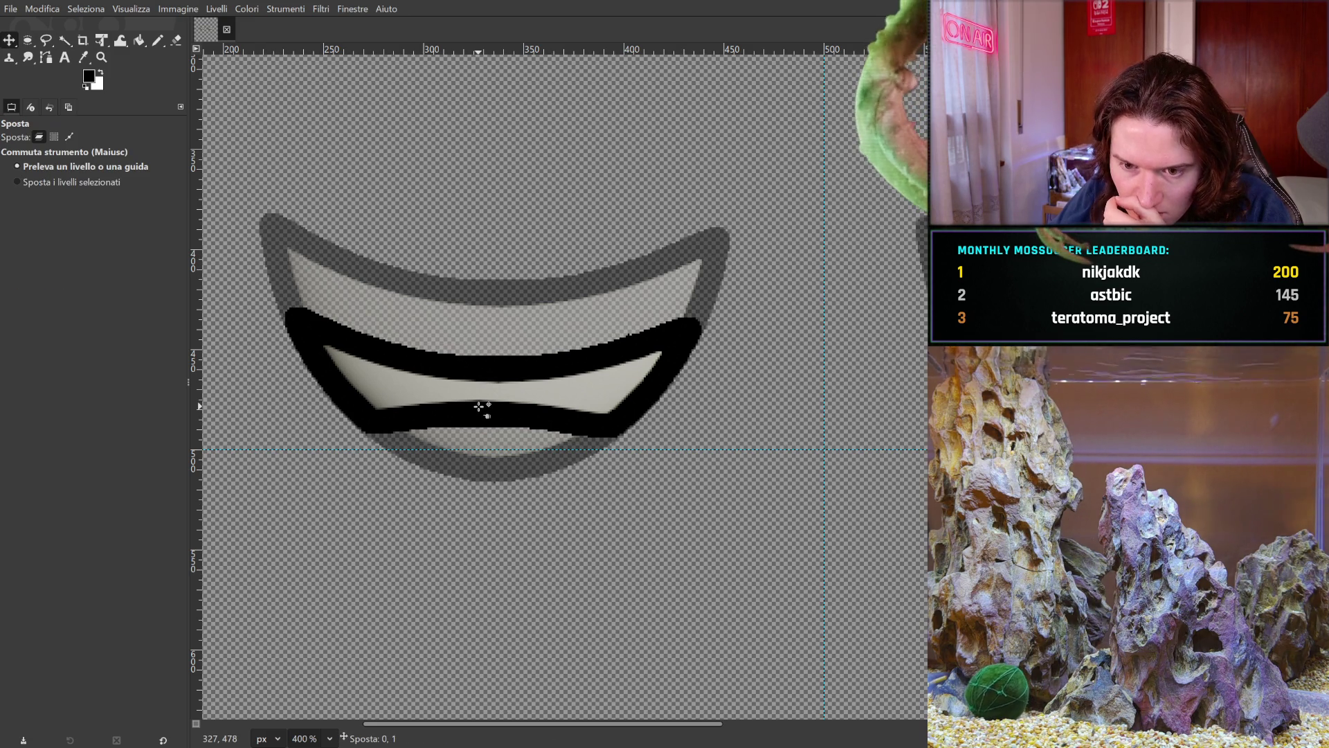
# - Drag the half-closed eye layer down and left so the eyelid overlaps the outline's lower half
pyautogui.hscroll(5, 479, 406)
pyautogui.scroll(-1, 479, 406)
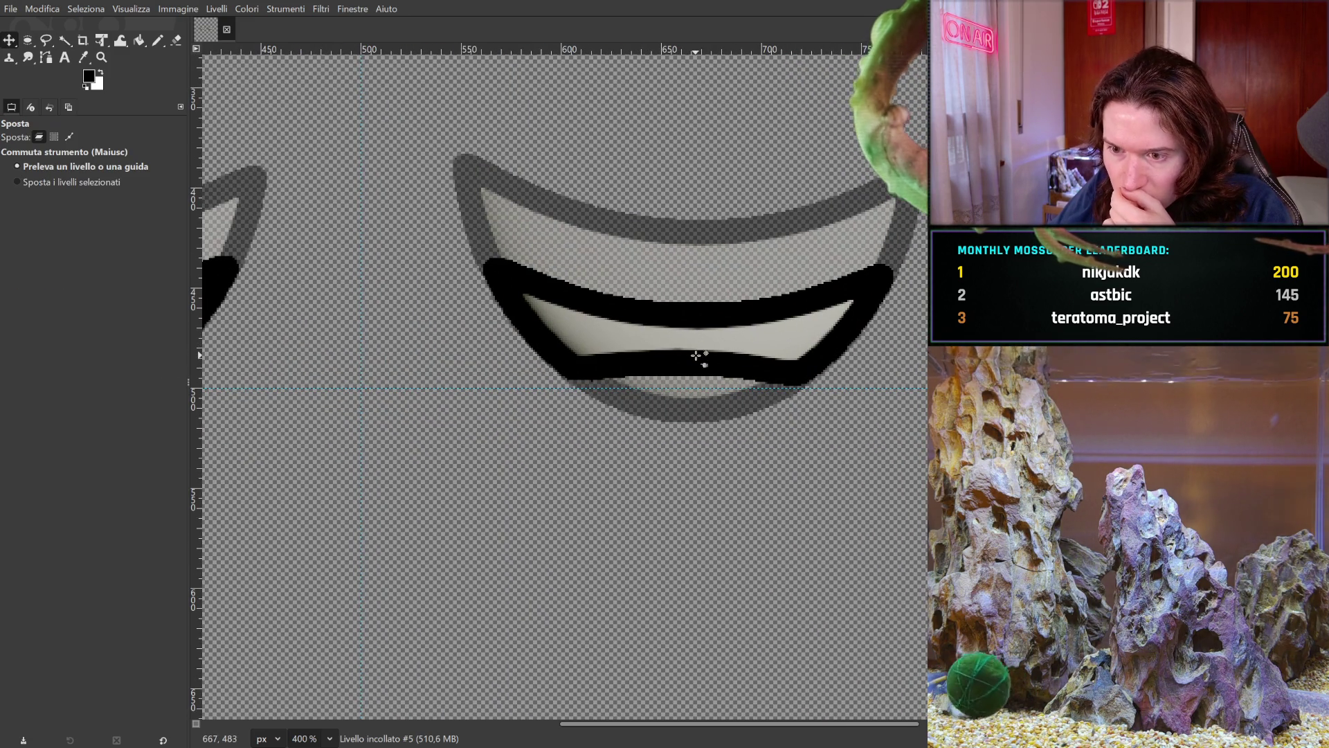
pyautogui.click(694, 358)
pyautogui.moveTo(694, 357); pyautogui.dragTo(905, 407)
pyautogui.hscroll(-4, 621, 383)
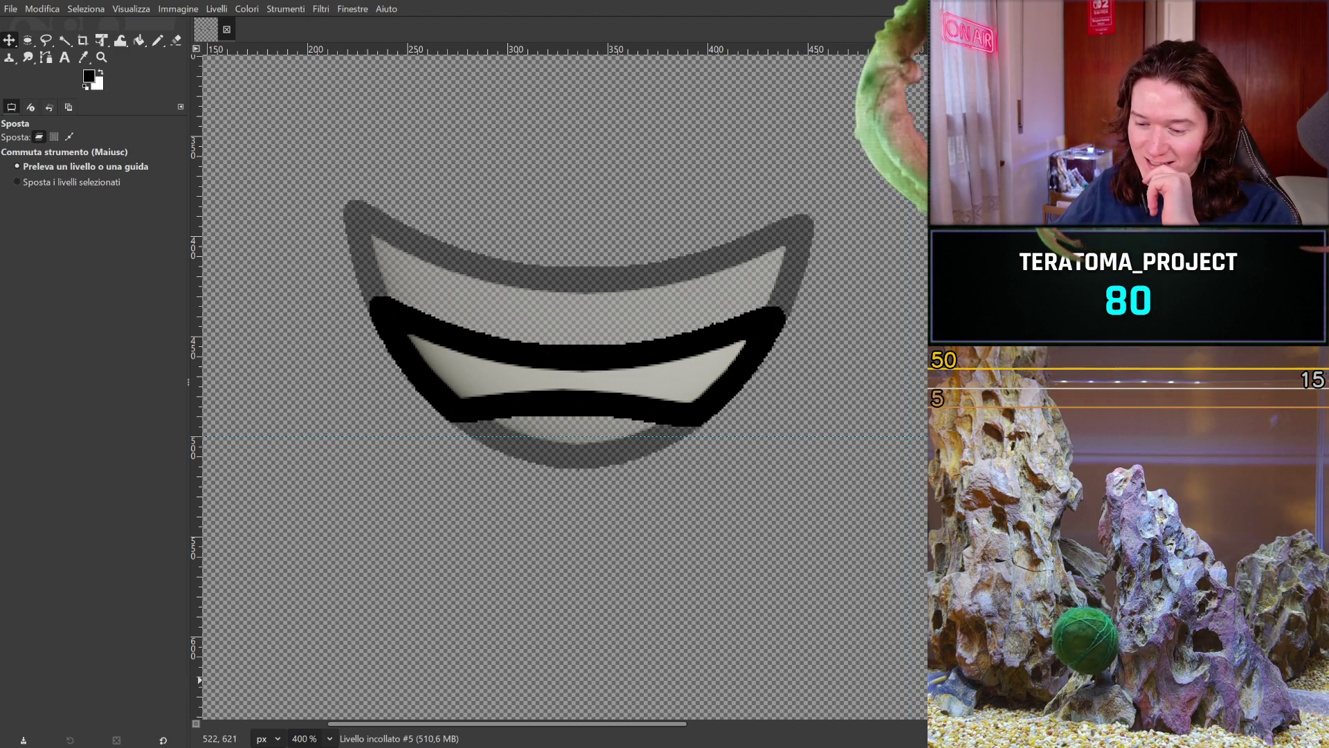
# - Pan to show both eyes and compare the half-closed eye with the neighbouring frame
pyautogui.hscroll(2, 736, 561)
pyautogui.hscroll(5, 520, 510)
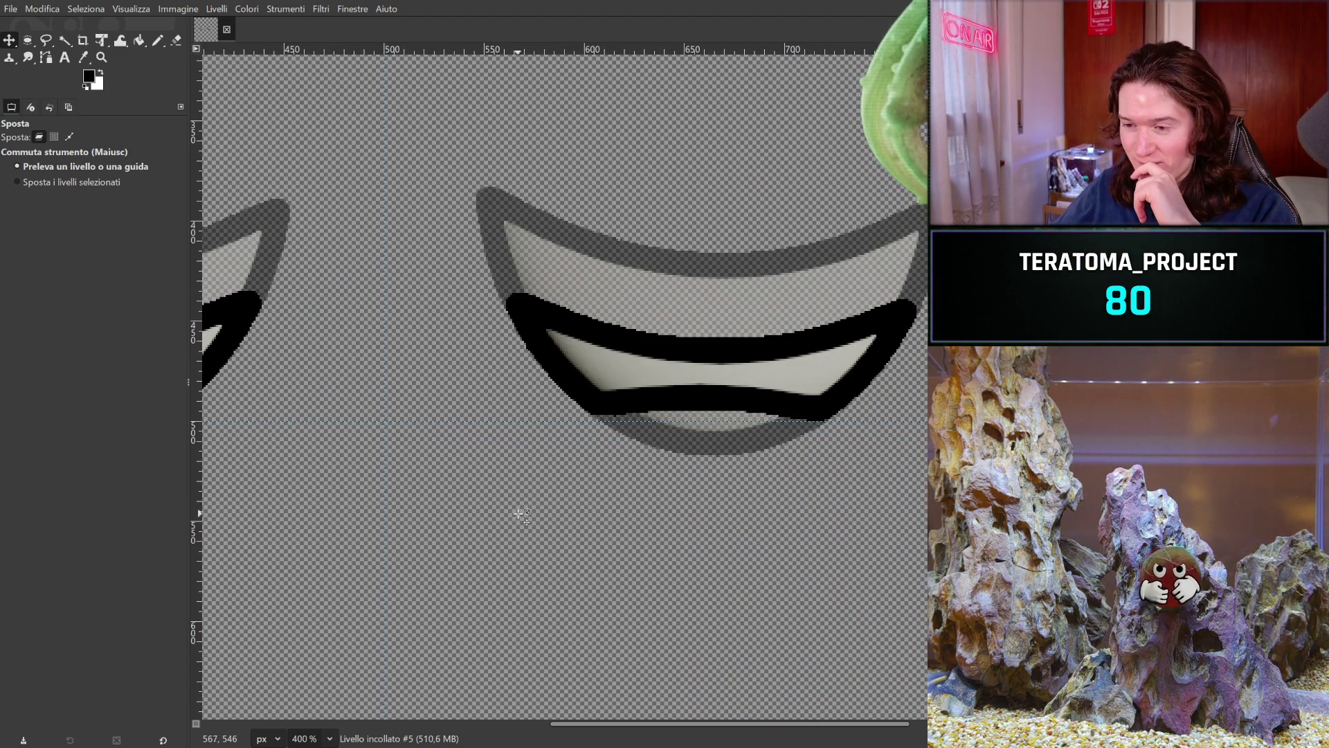
pyautogui.scroll(1, 801, 489)
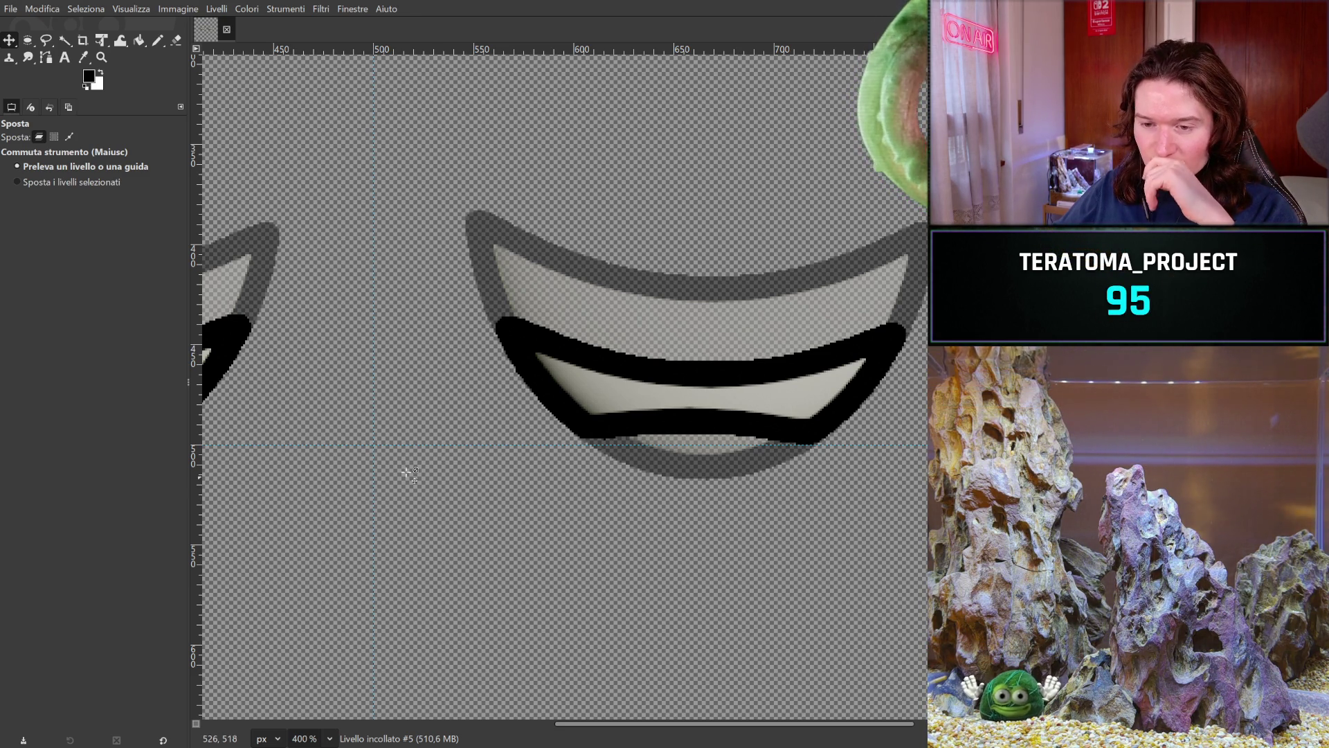
pyautogui.moveTo(366, 450)
pyautogui.mouseDown()
pyautogui.moveTo(632, 528)
pyautogui.moveTo(826, 523)
pyautogui.moveTo(789, 454)
pyautogui.mouseUp()
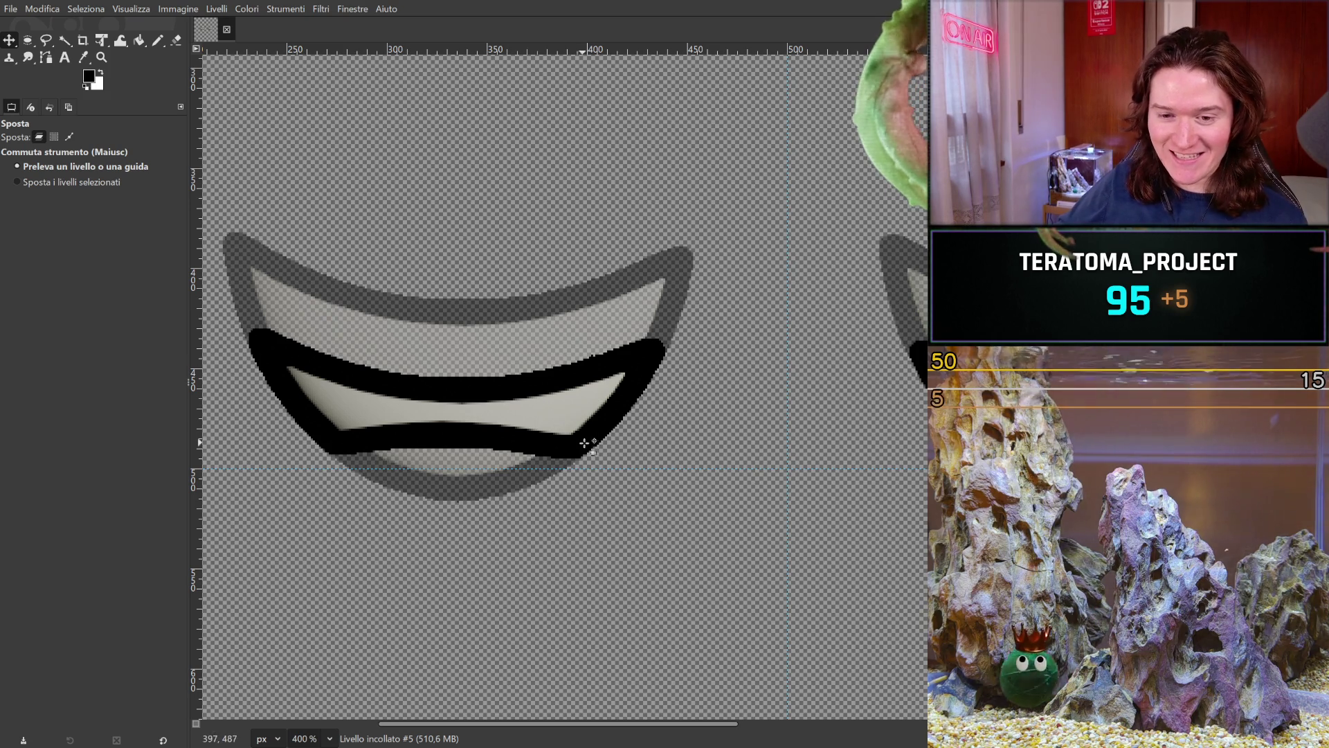
pyautogui.moveTo(688, 439)
pyautogui.mouseDown()
pyautogui.moveTo(492, 434)
pyautogui.moveTo(739, 461)
pyautogui.mouseUp()
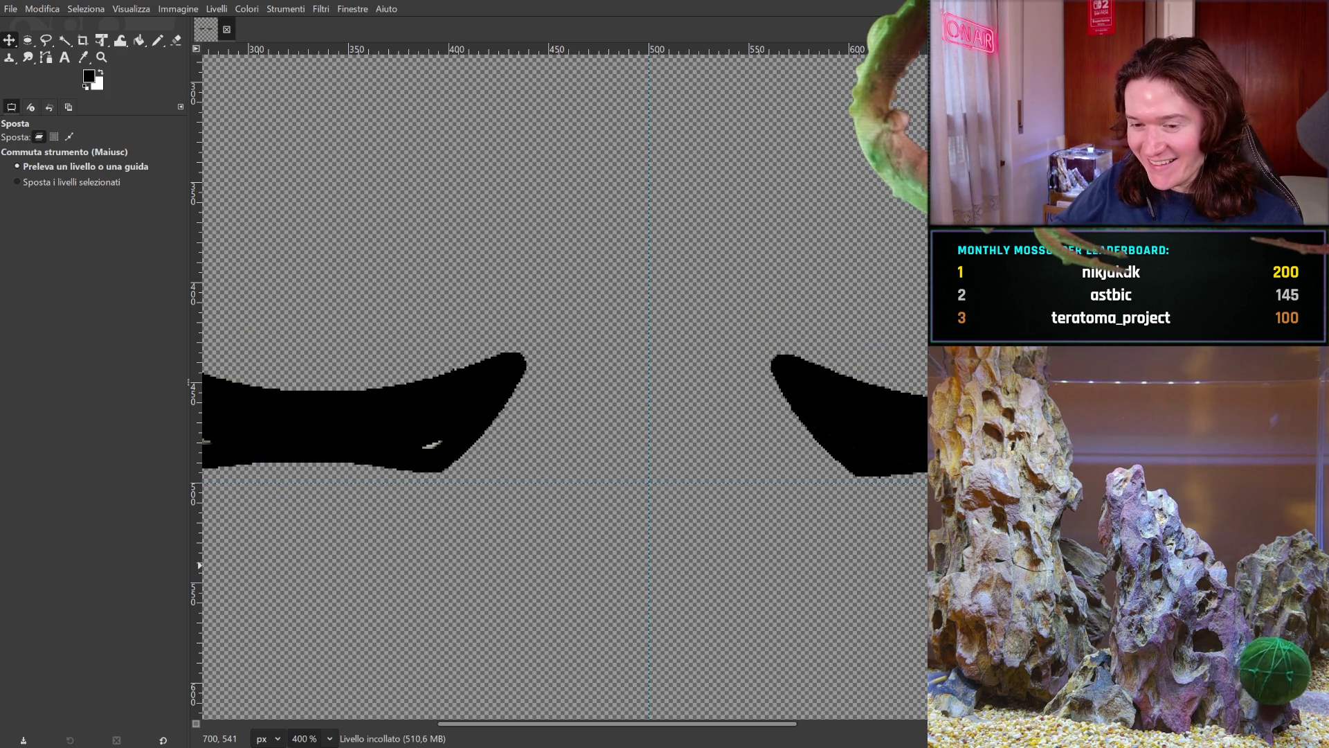
pyautogui.hotkey('ctrl', 'y')
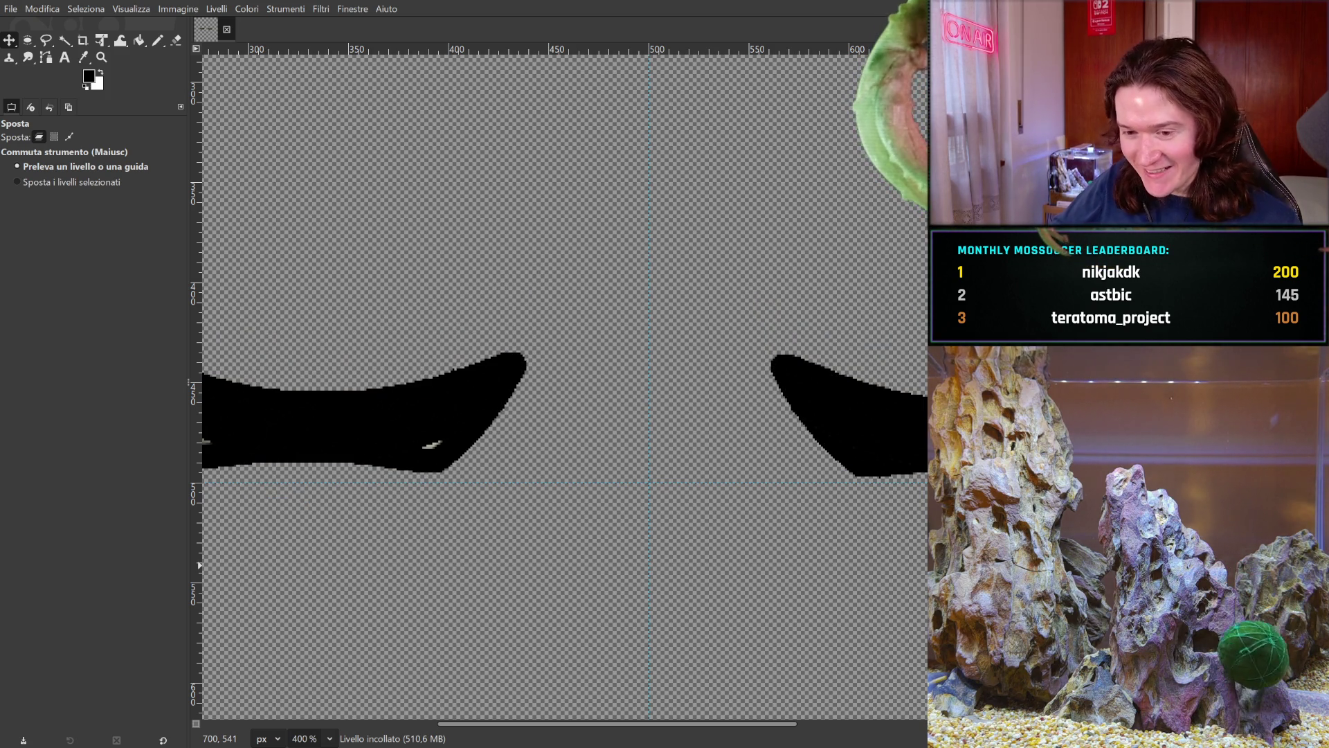
pyautogui.hotkey('ctrl', 'z')
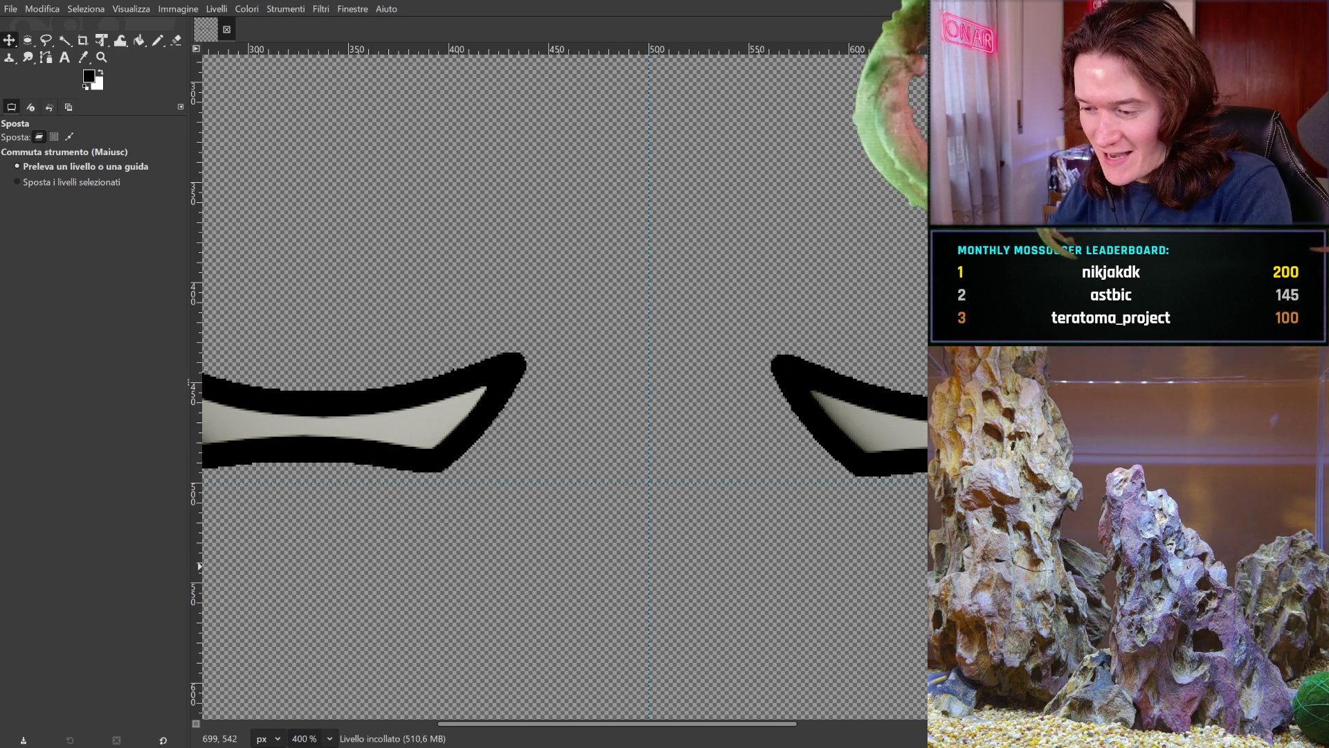
# - Copy the half-closed eye layer, undoing the stray misplaced paste but keeping the duplicate
pyautogui.hotkey('ctrl', 'v')
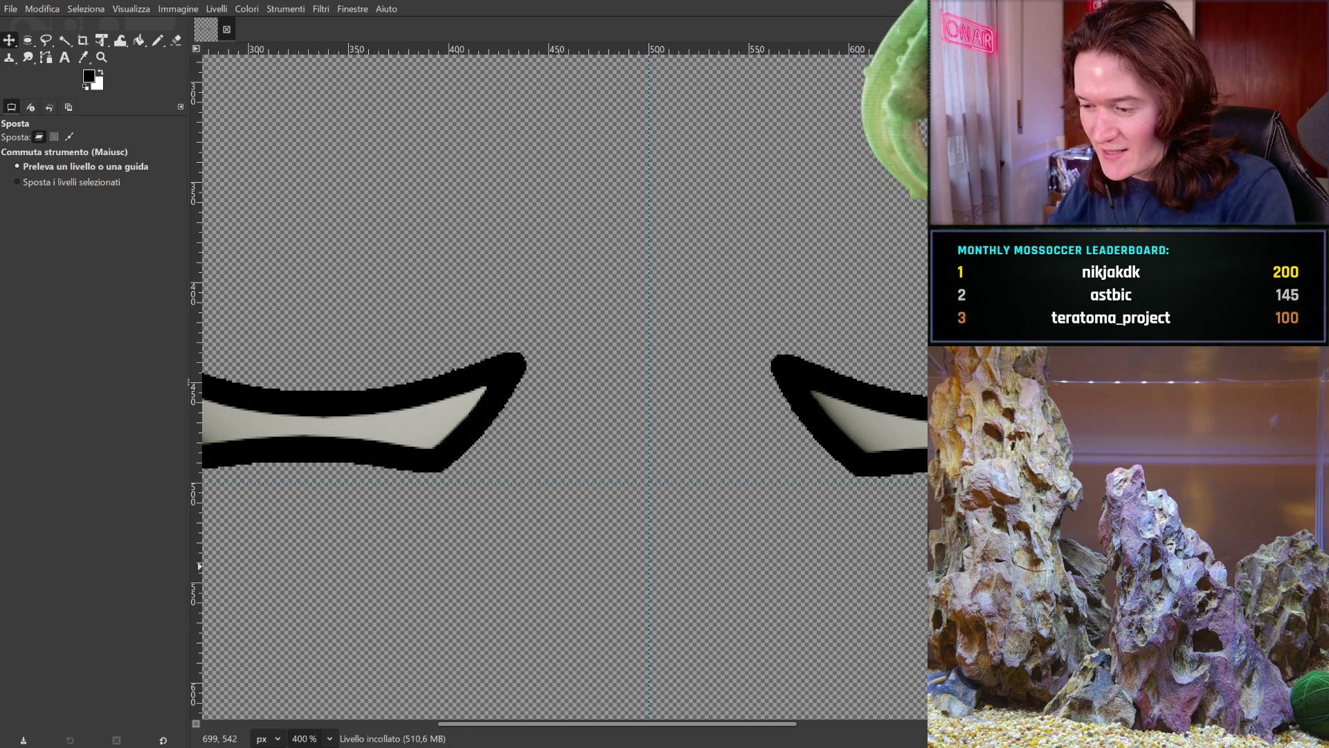
pyautogui.hotkey('ctrl', 'c')
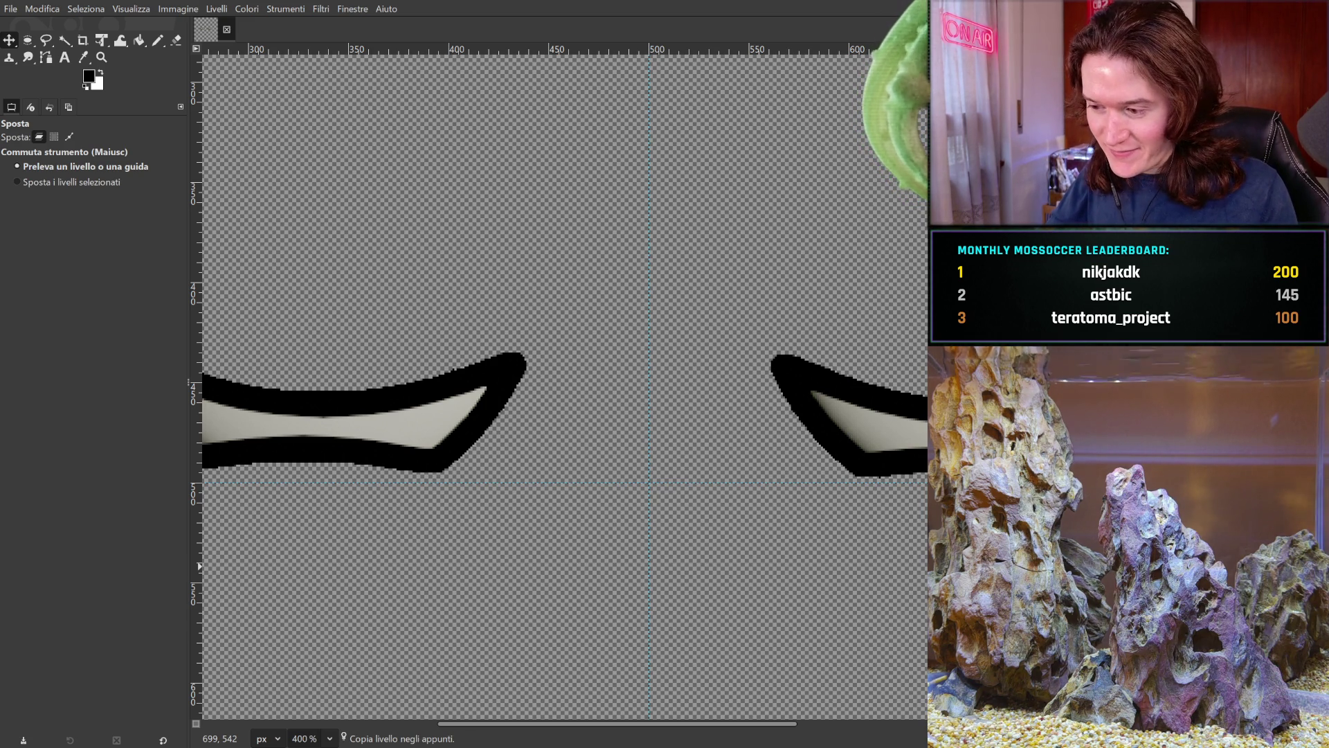
pyautogui.moveTo(428, 523); pyautogui.dragTo(654, 590)
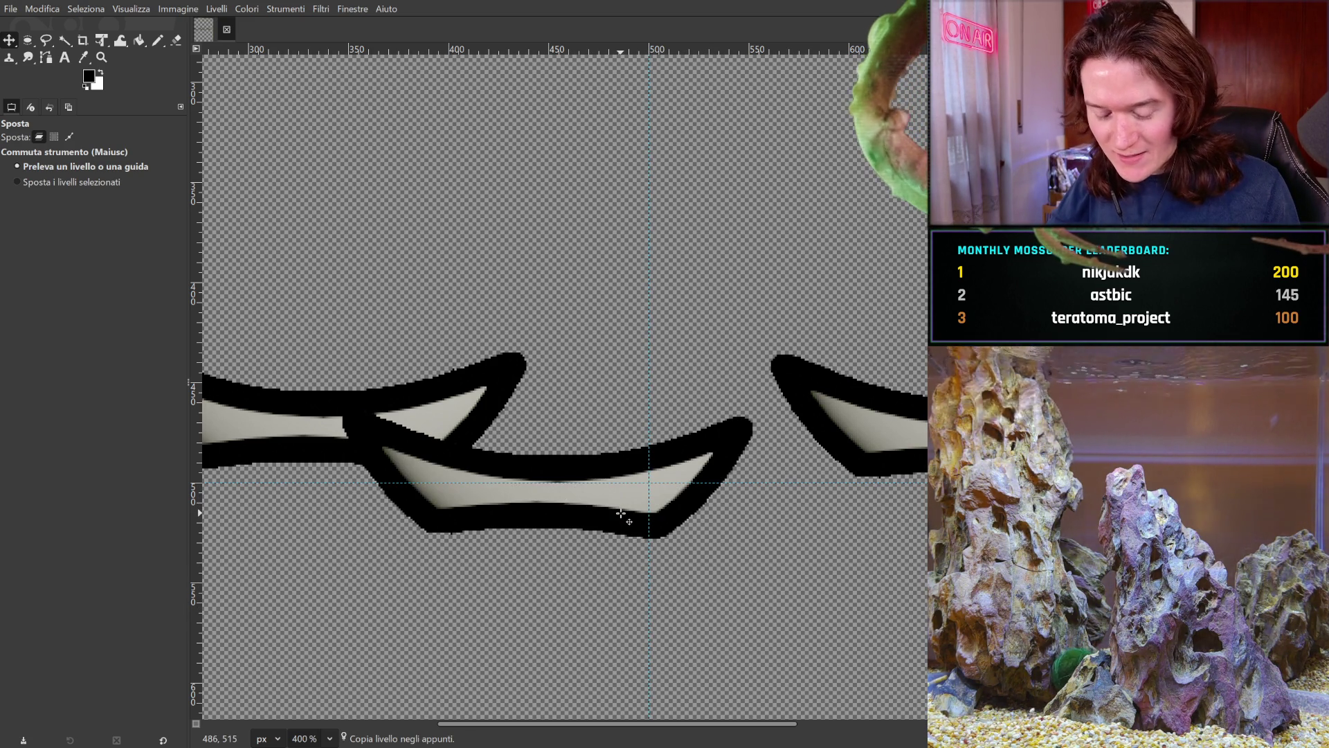
pyautogui.hotkey('ctrl', 'z')
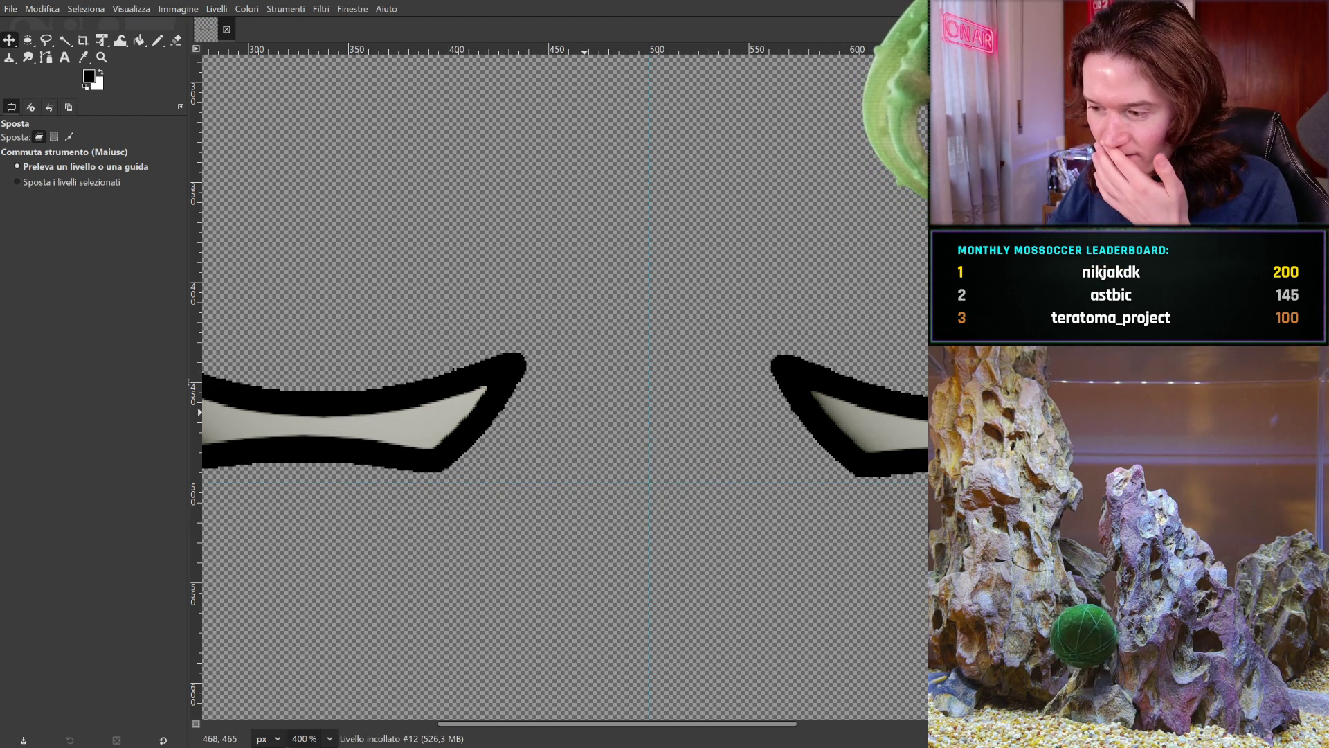
pyautogui.hotkey('ctrl', 'z')
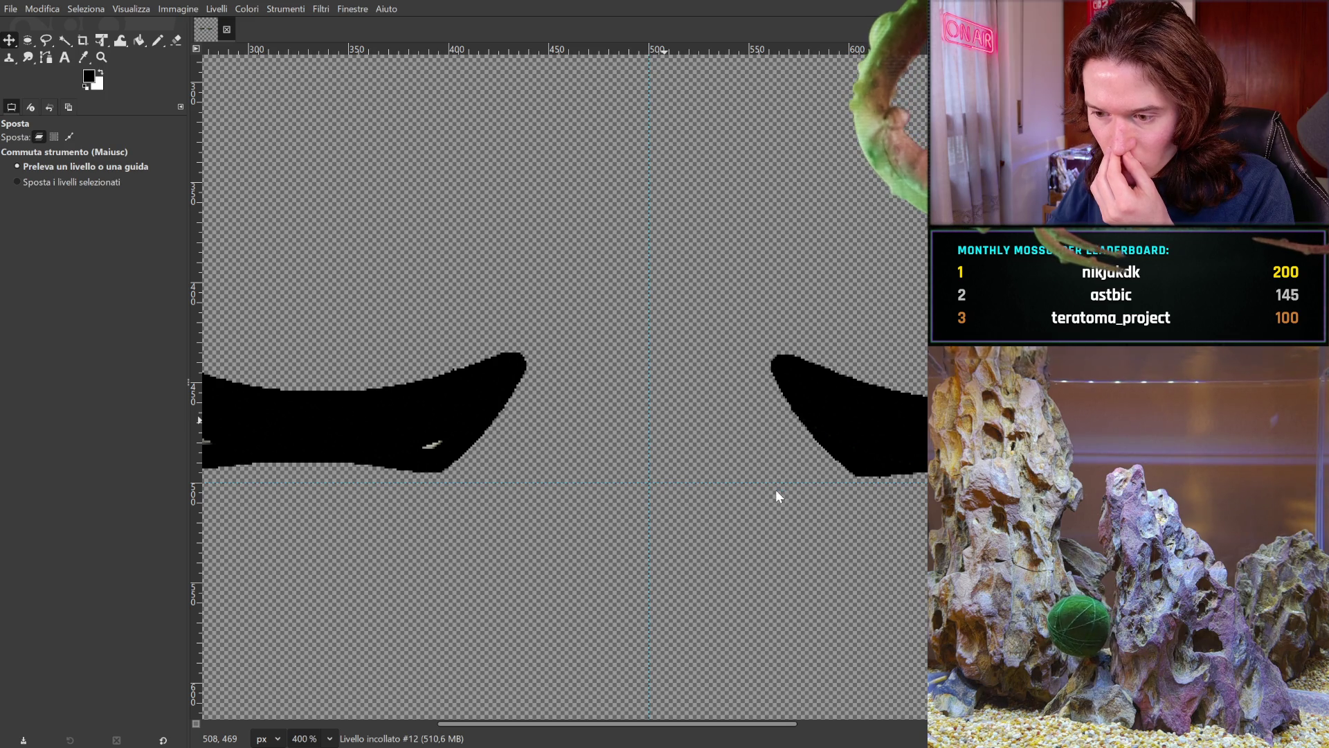
pyautogui.hotkey('ctrl', 'y')
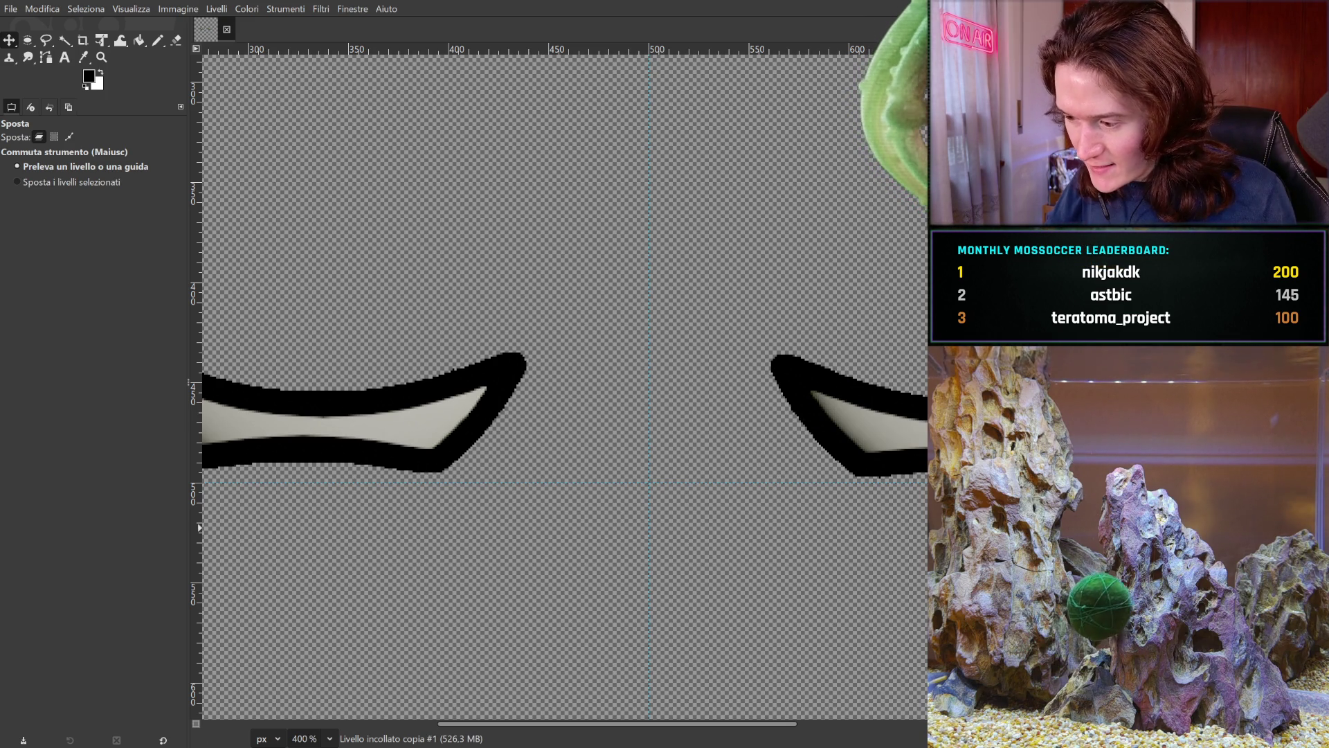
# - Cycle between the open, half-closed and closed frames to preview the blink, then zoom to 100%
pyautogui.hotkey('ctrl', 'z')
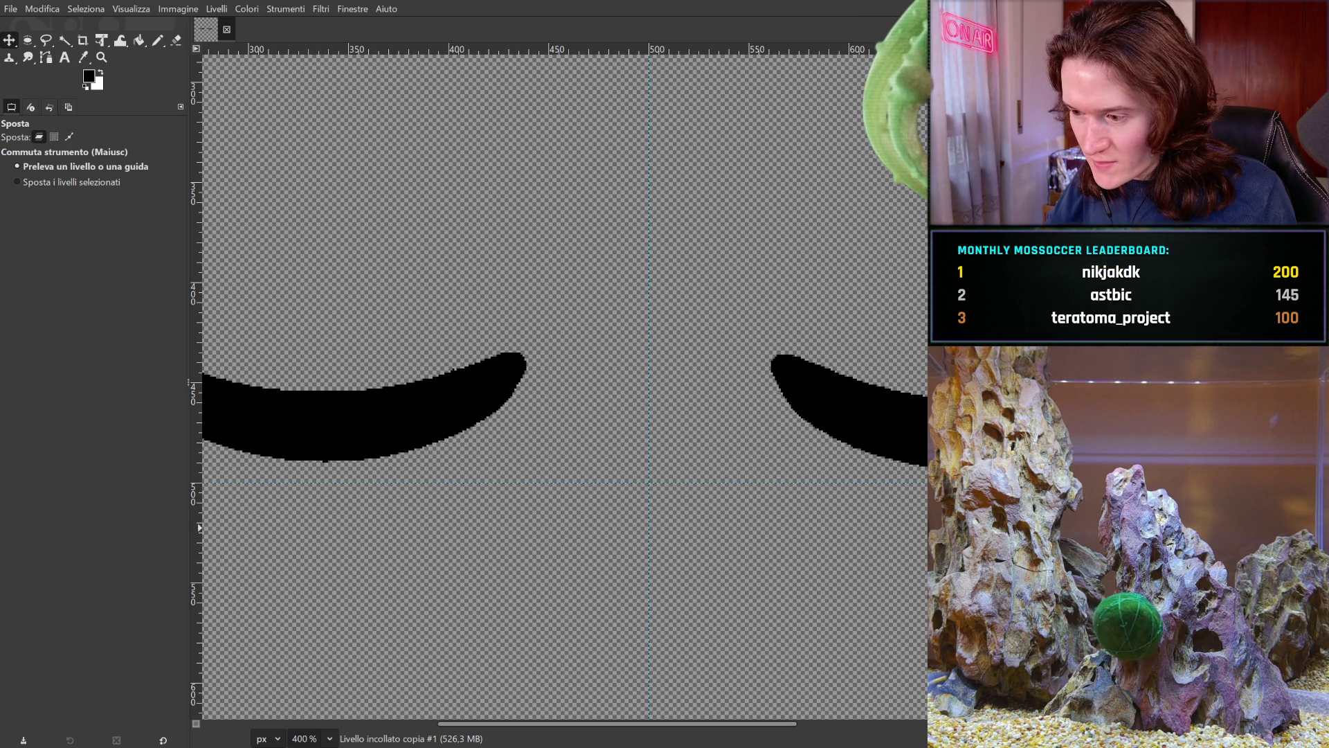
pyautogui.hotkey('ctrl', 'z')
pyautogui.hotkey('ctrl', 'y')
pyautogui.hotkey('ctrl', 'y')
pyautogui.hotkey('ctrl', 'z')
pyautogui.hotkey('ctrl', 'y')
pyautogui.hotkey('ctrl', 'z')
pyautogui.hotkey('ctrl', 'y')
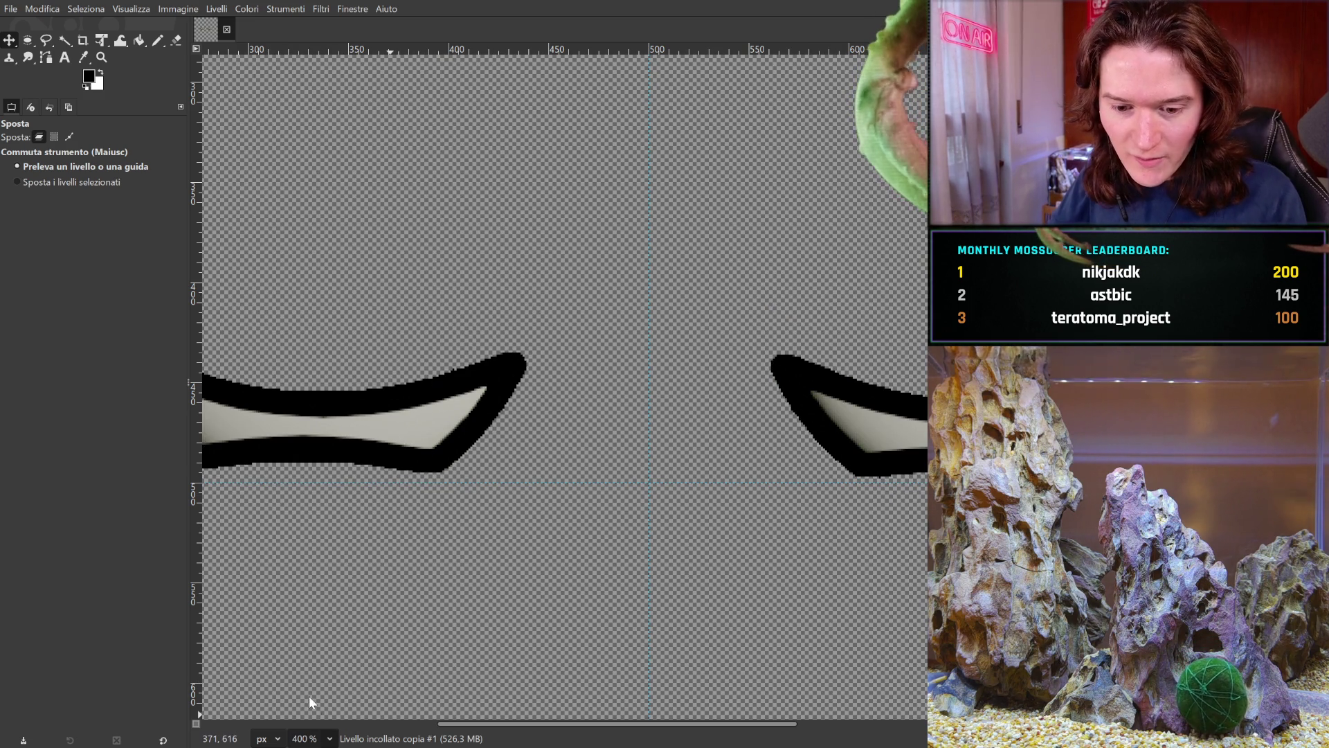
pyautogui.press('1')
pyautogui.press('pagedown')
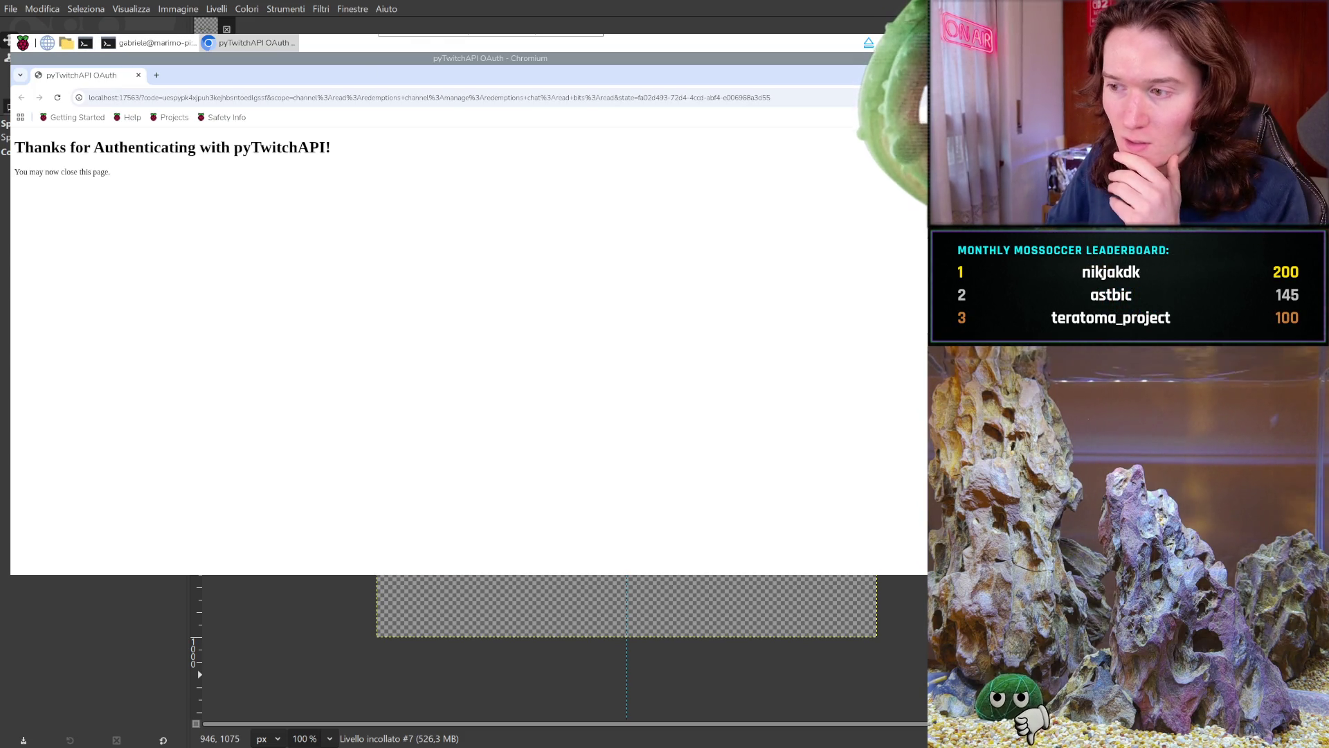
# - Close the browser page and open main.py from the twitch_pump folder in Geany
pyautogui.hotkey('ctrl', 'w')
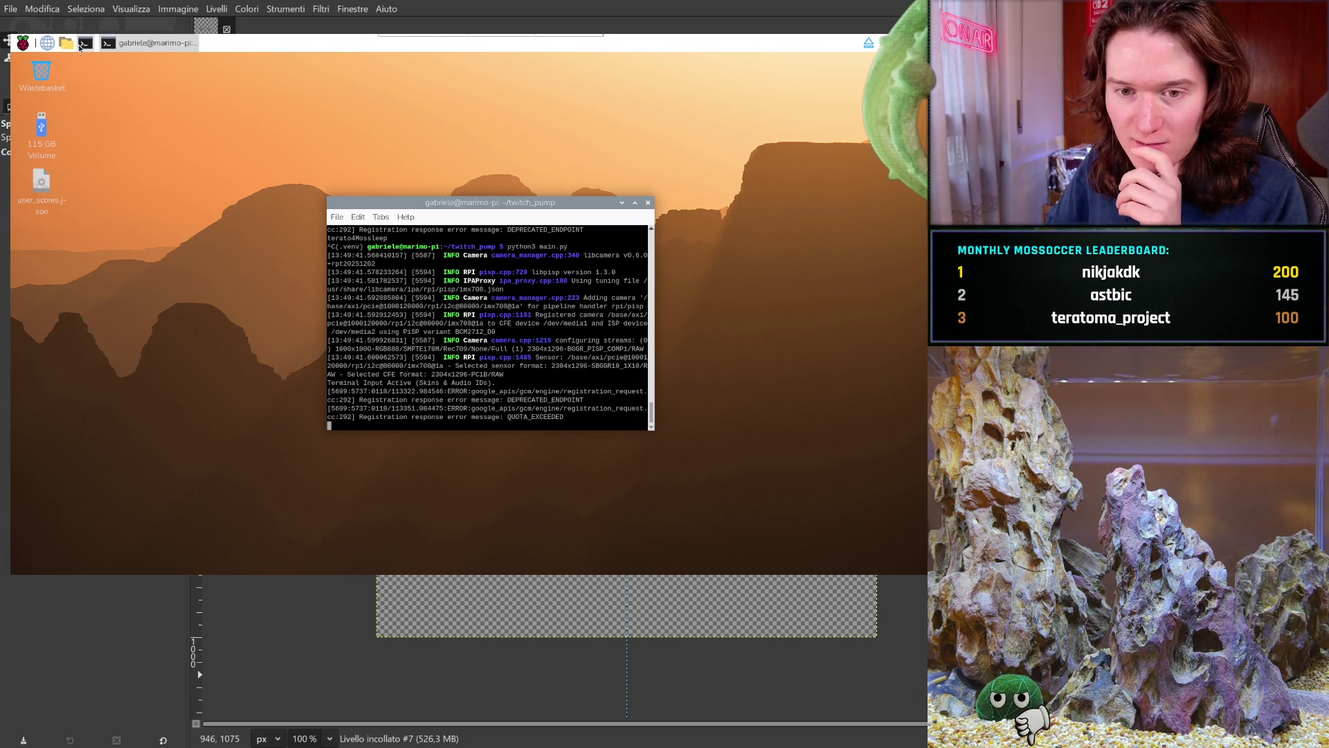
pyautogui.click(69, 45)
pyautogui.doubleClick(581, 358)
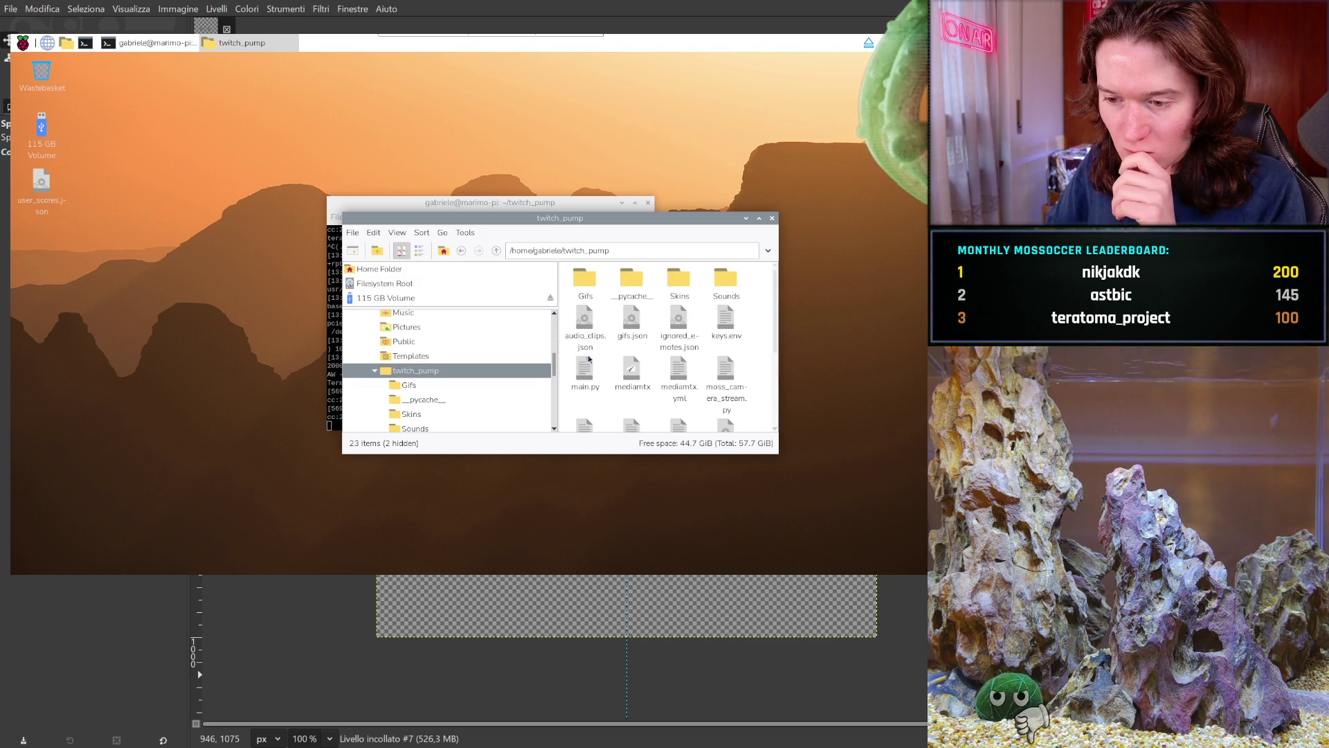
pyautogui.doubleClick(583, 381)
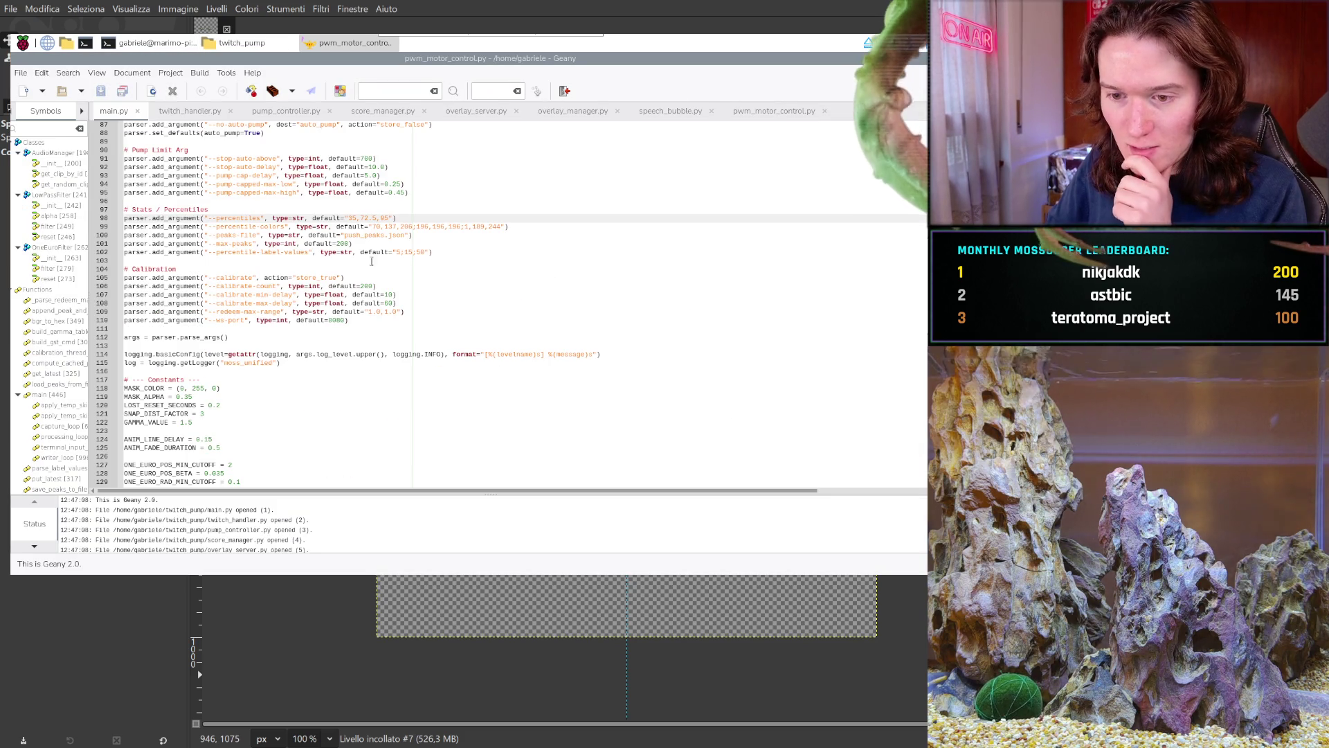
pyautogui.scroll(14, 362, 202)
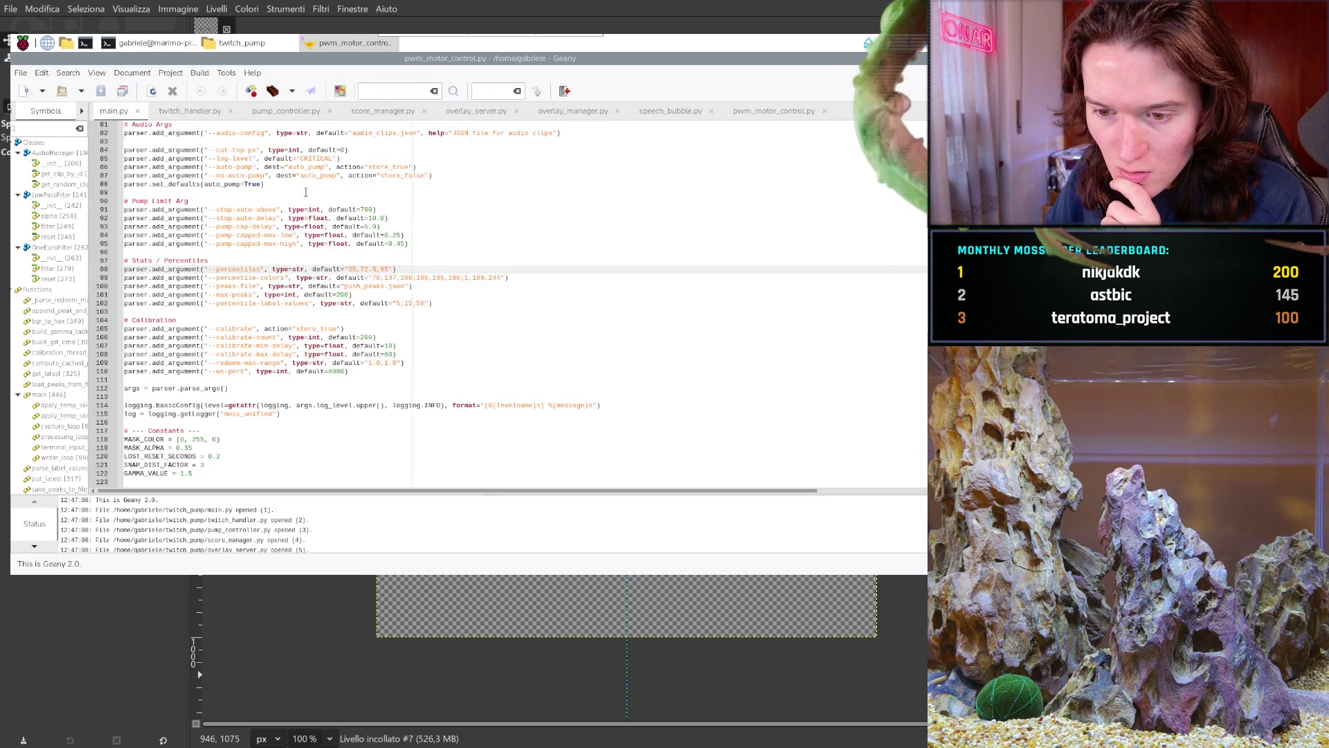
# - Change the default value on line 57 of main.py to 5, save, and stop the running program
pyautogui.doubleClick(349, 227)
pyautogui.press('BackSpace')
pyautogui.write('5500, help="min contour area")')
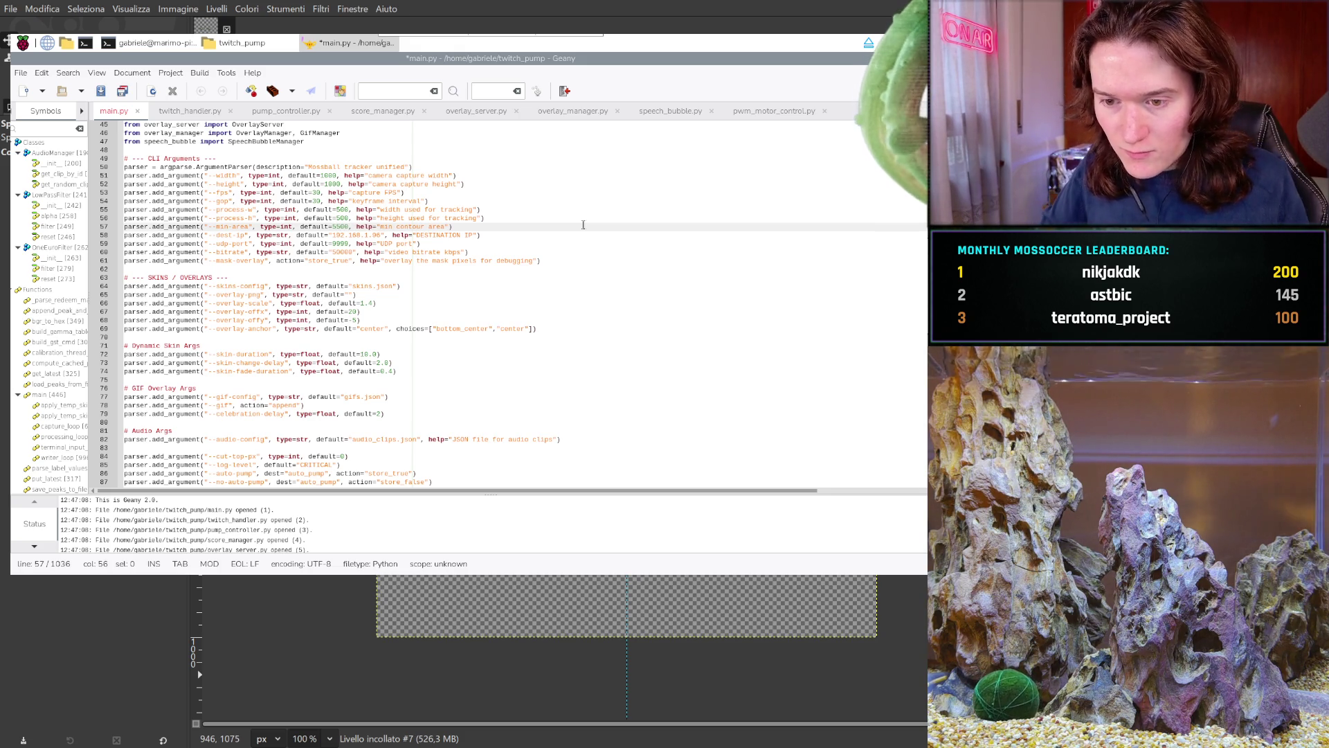
pyautogui.hotkey('ctrl', 's')
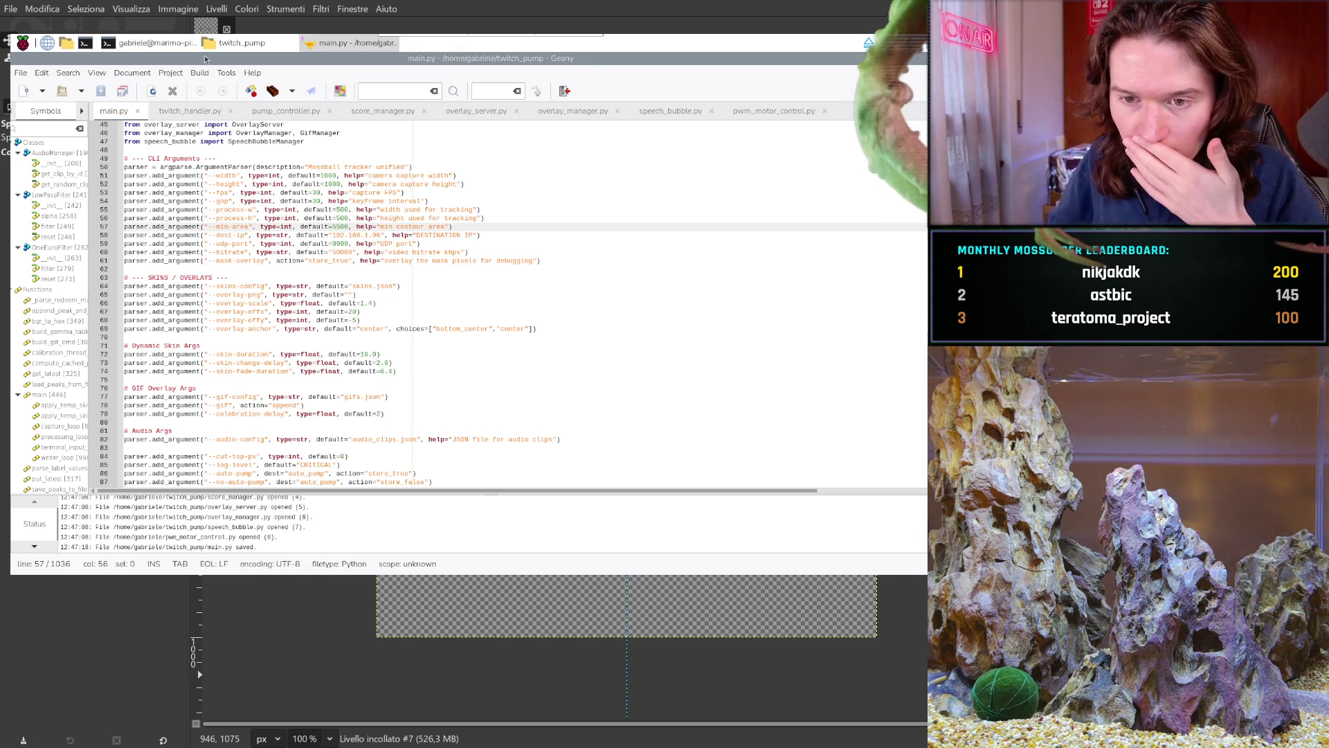
pyautogui.click(159, 46)
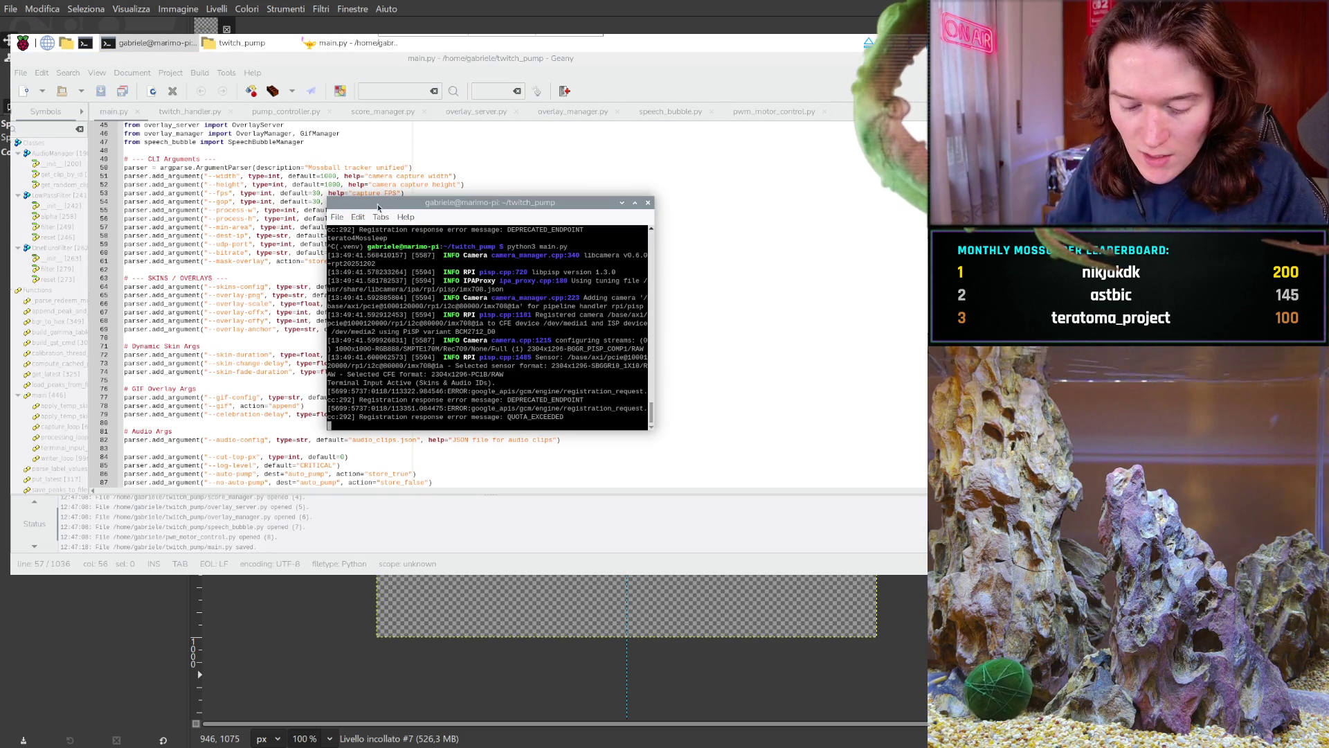
pyautogui.hotkey('ctrl', 'c')
# - Open user_scores.json.tmp from the twitch_pump folder as text in Mousepad
pyautogui.click(239, 43)
pyautogui.scroll(-3, 671, 359)
pyautogui.scroll(-2, 670, 389)
pyautogui.doubleClick(680, 384)
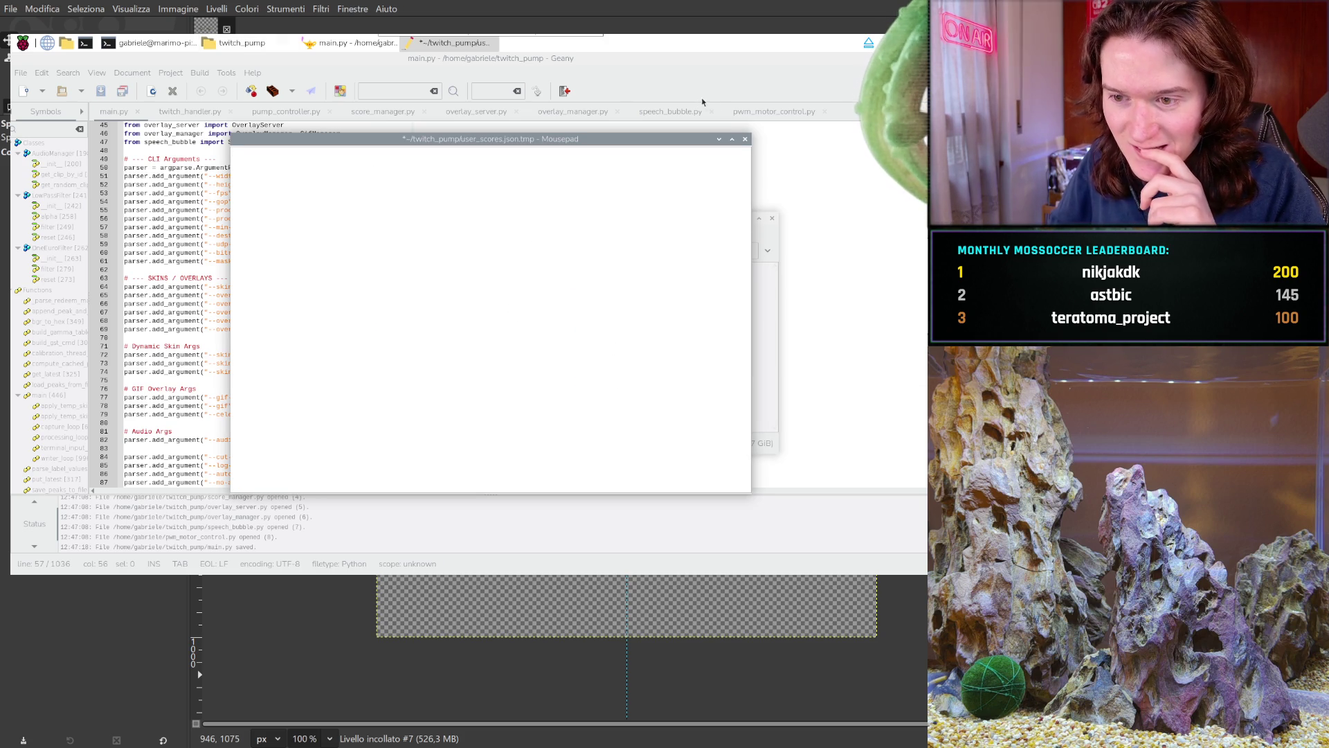
# - Discard the .tmp file, open user_scores.json, change the first score from 100 to 0, and save
pyautogui.click(746, 139)
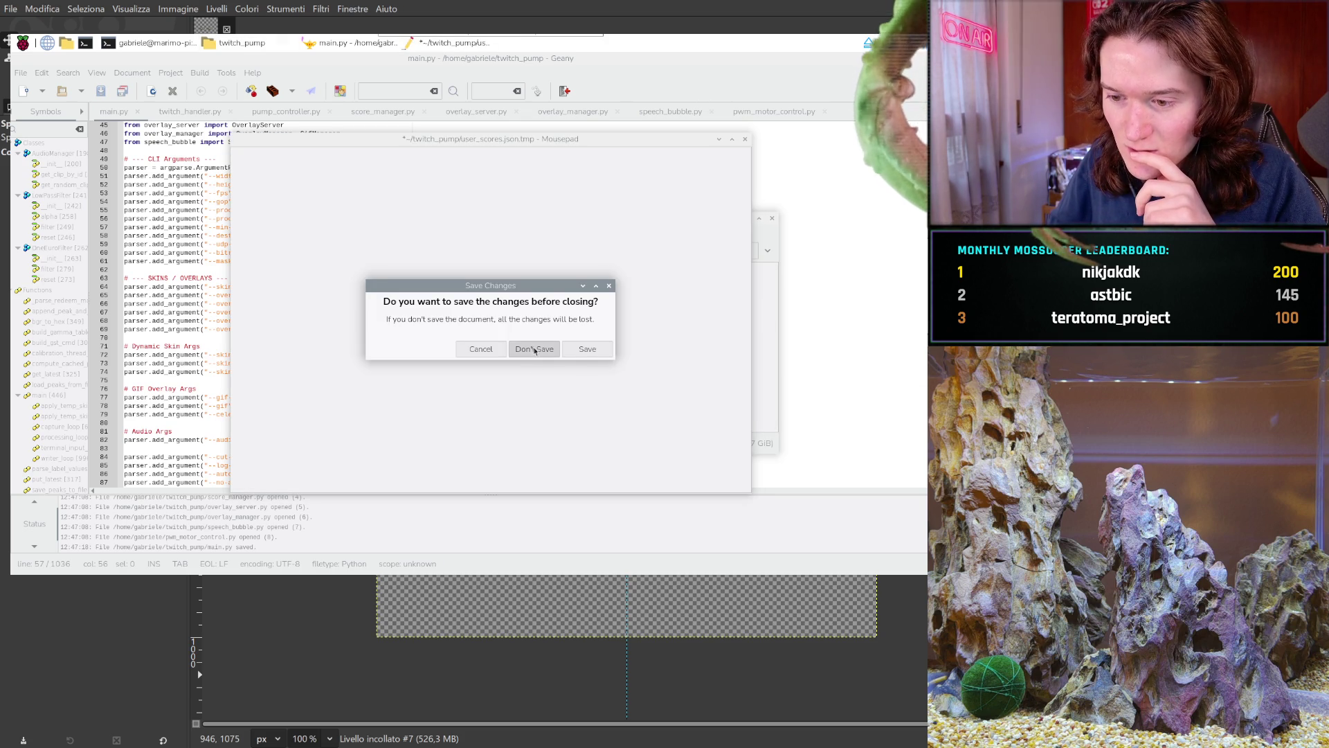
pyautogui.click(533, 348)
pyautogui.doubleClick(634, 409)
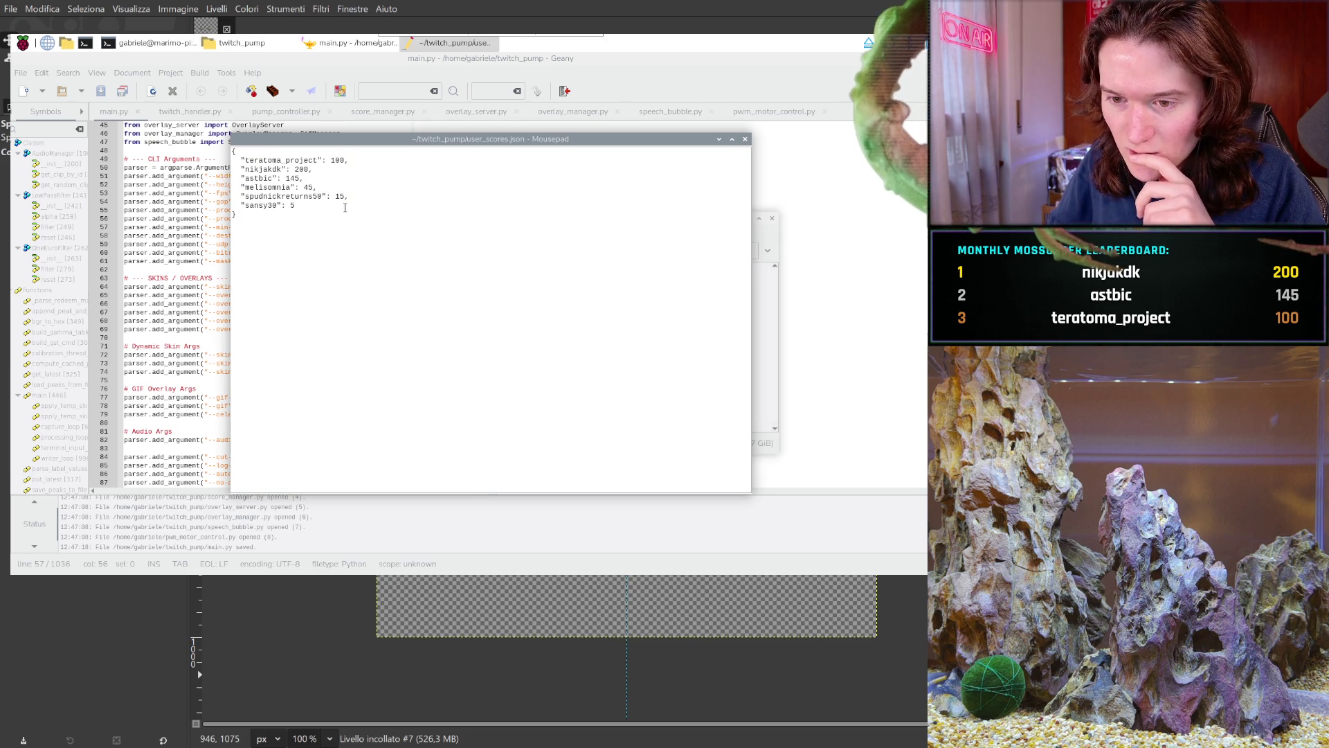
pyautogui.press('BackSpace')
pyautogui.press('Delete')
pyautogui.hotkey('ctrl', 's')
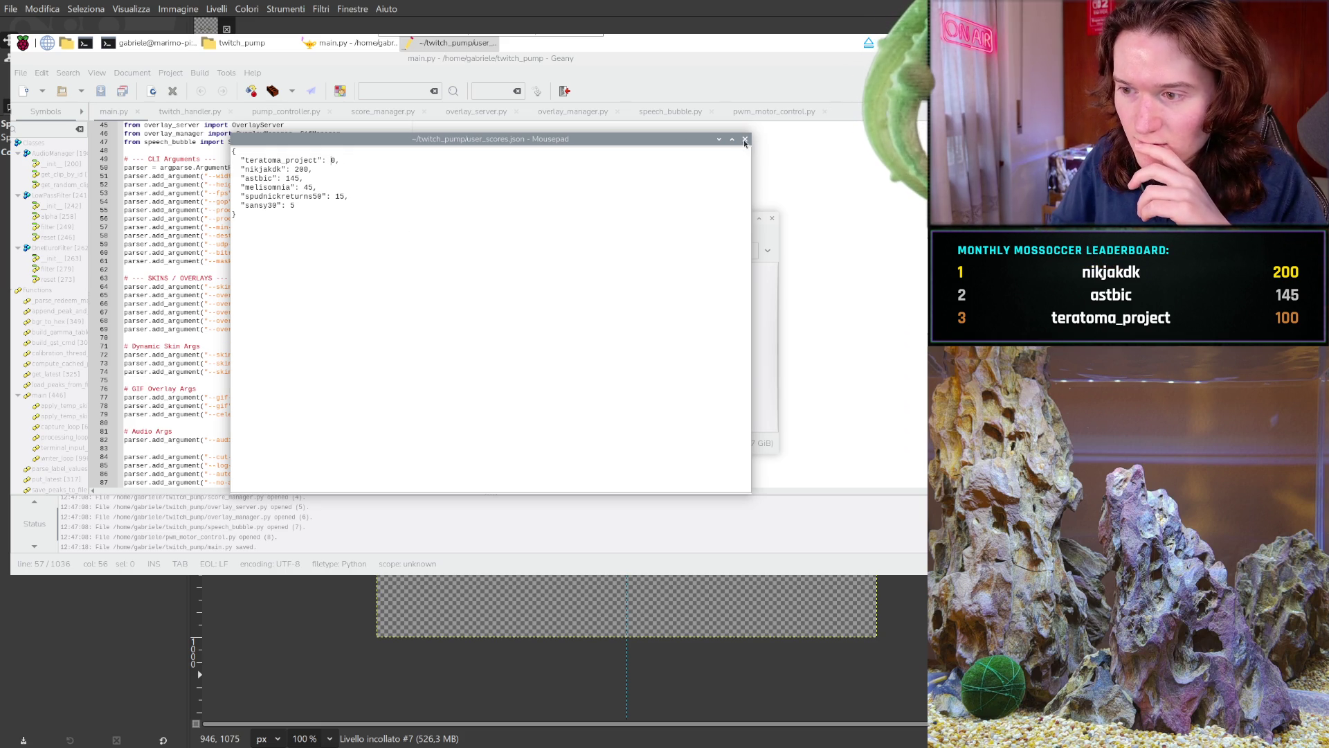
# - Close the file and file manager, rerun python3 main.py, and return to GIMP
pyautogui.click(744, 141)
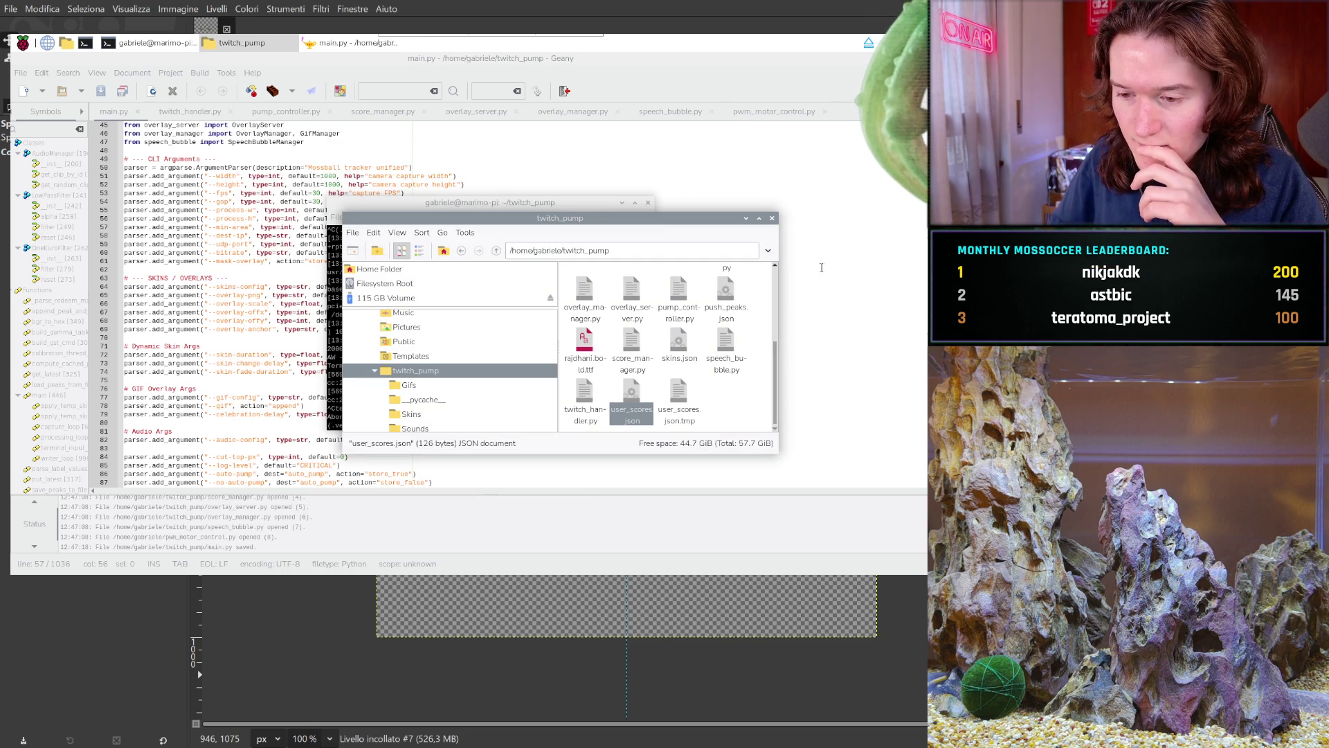
pyautogui.click(772, 218)
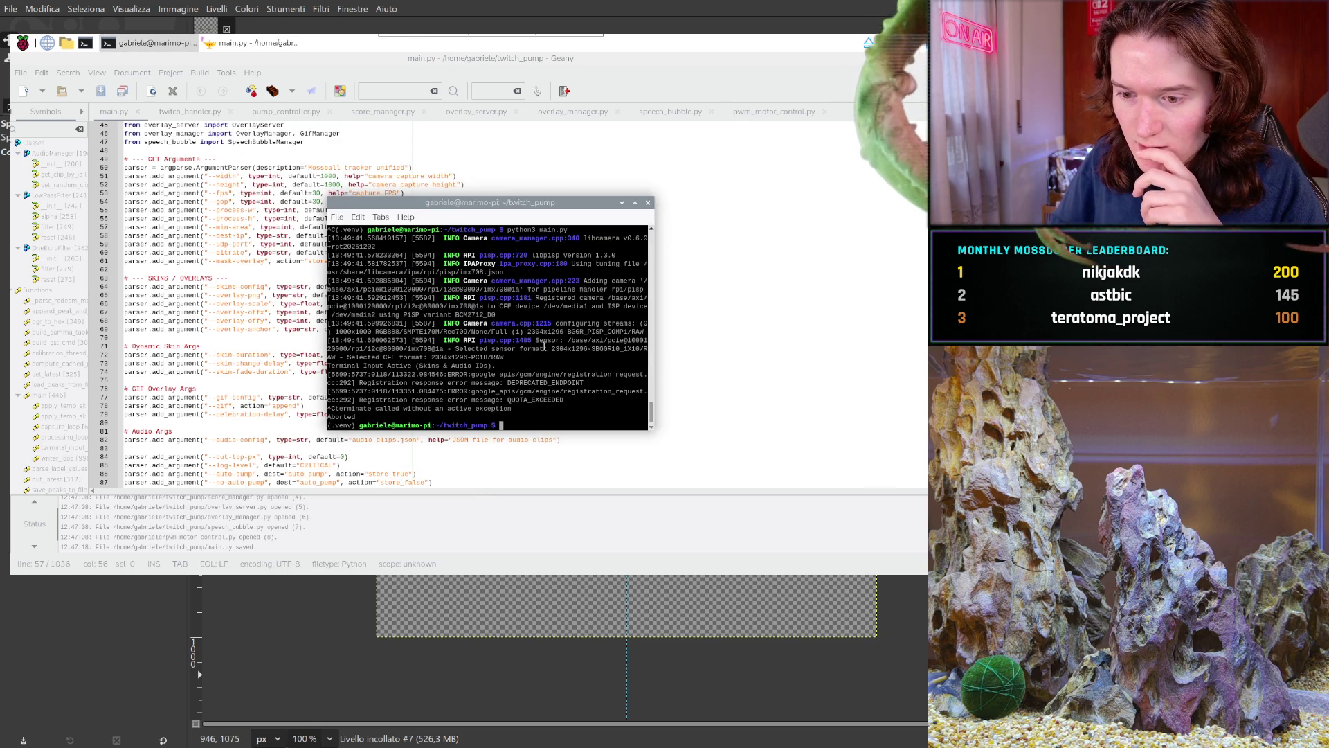
pyautogui.press('Up')
pyautogui.press('Return')
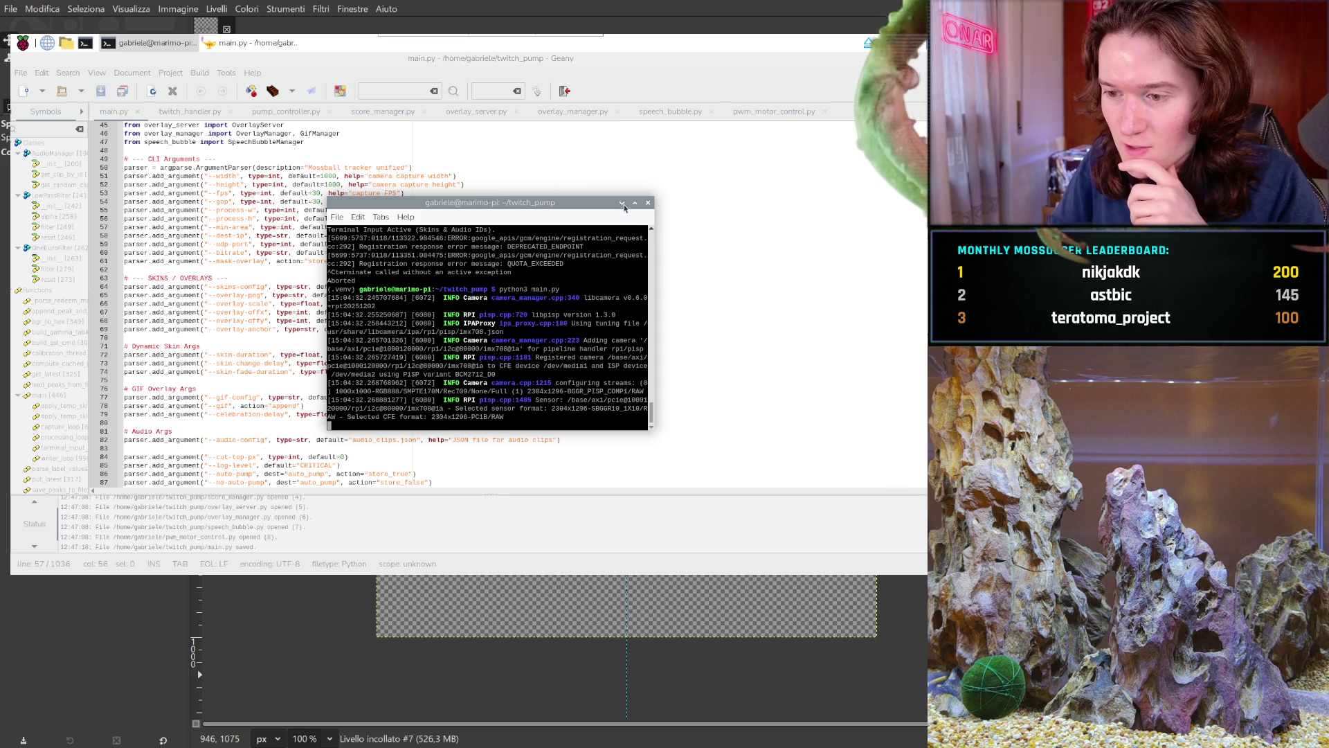
pyautogui.click(622, 204)
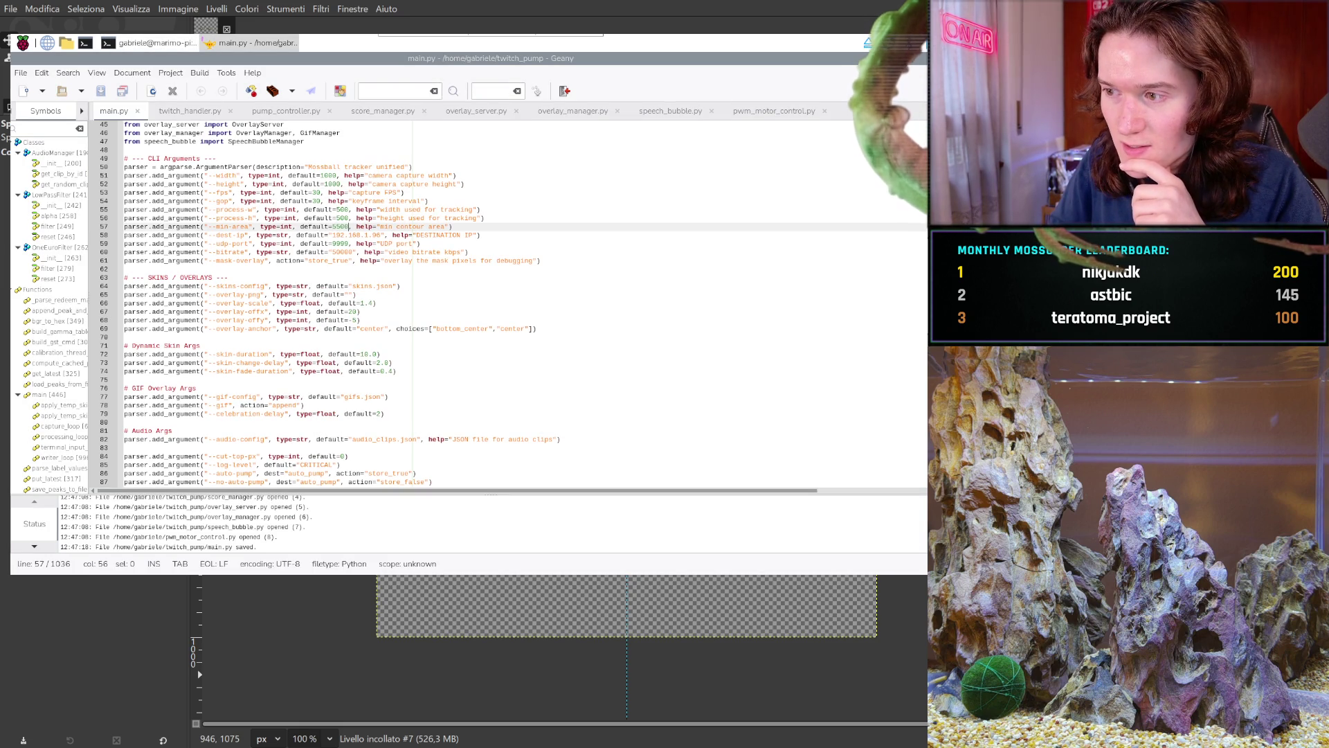
pyautogui.hotkey('ctrl', 'q')
pyautogui.hotkey('alt', 'Tab')
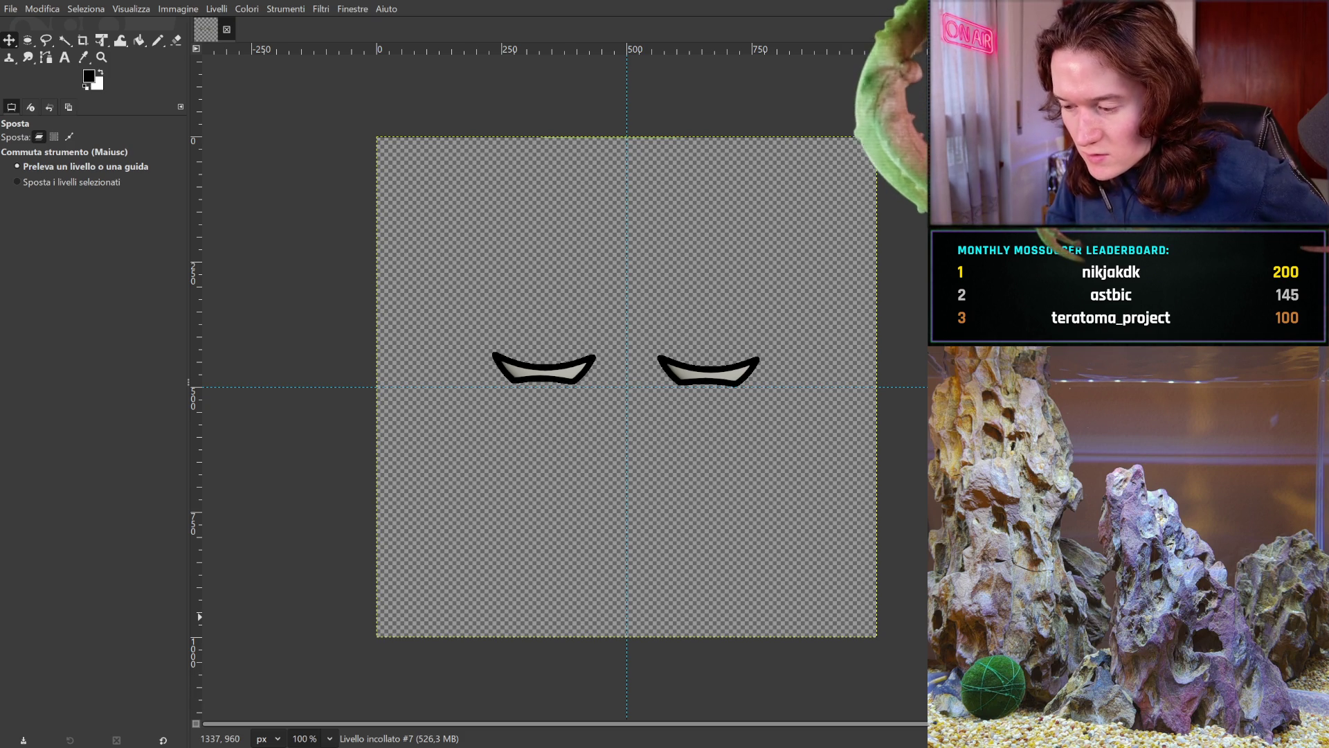
# - Undo back through the eyelid edits until the fully open eyes with pupils reappear
pyautogui.press('Delete')
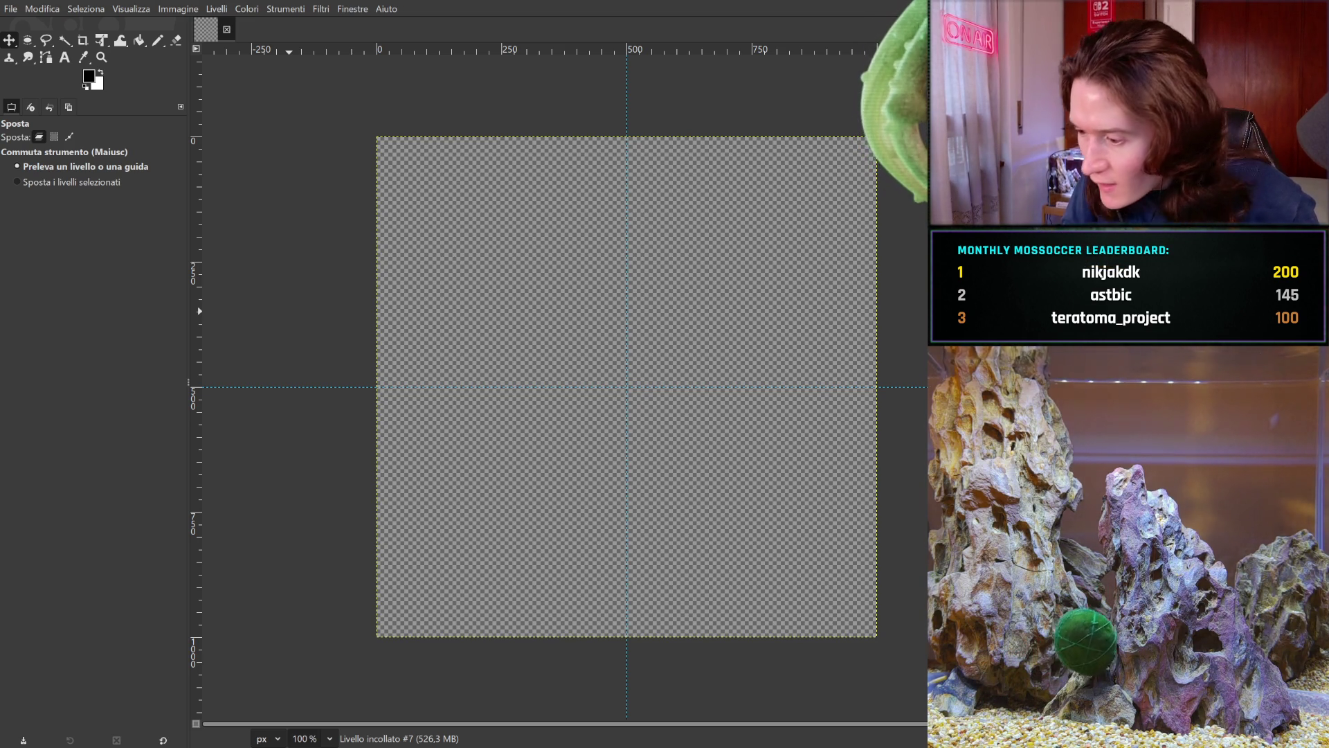
pyautogui.hotkey('ctrl', 'h')
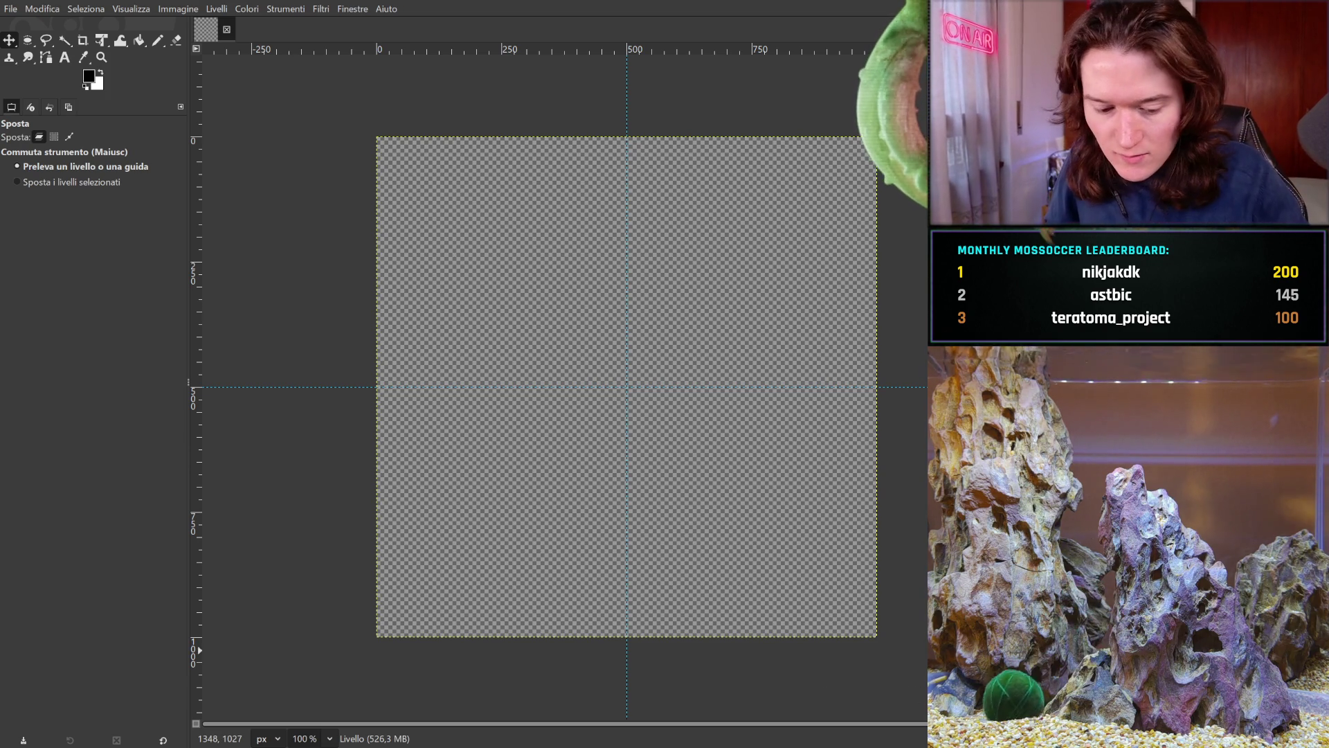
pyautogui.hotkey('ctrl', 'z')
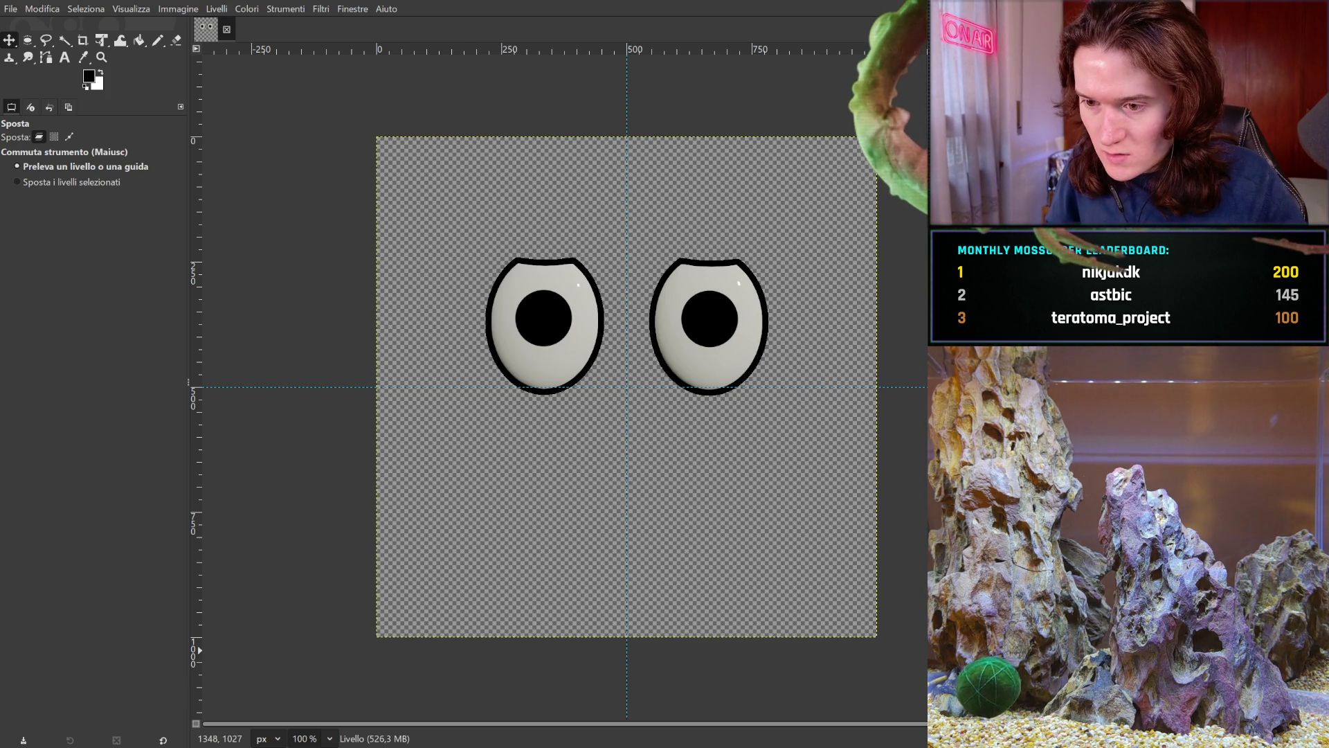
pyautogui.hotkey('ctrl', 'z')
pyautogui.hotkey('ctrl', 'z')
pyautogui.hotkey('ctrl', 'z')
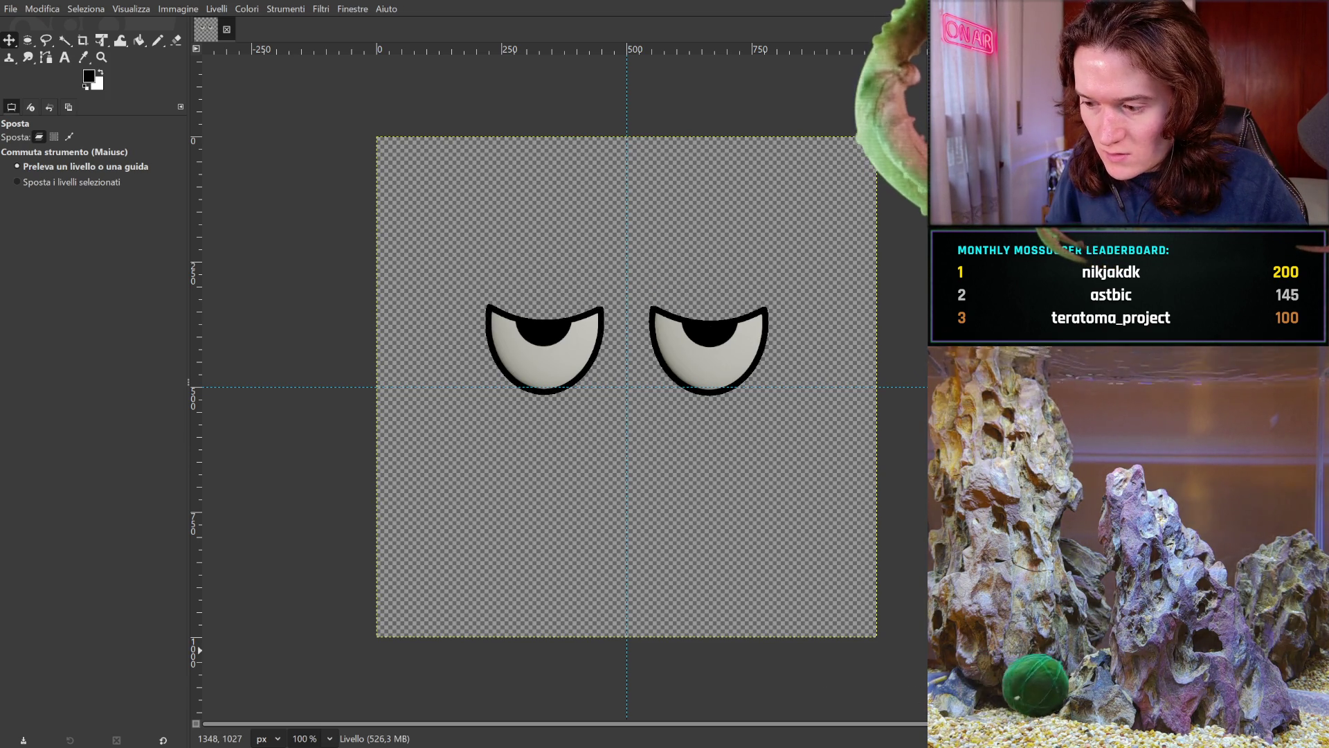
pyautogui.hotkey('ctrl', 'z')
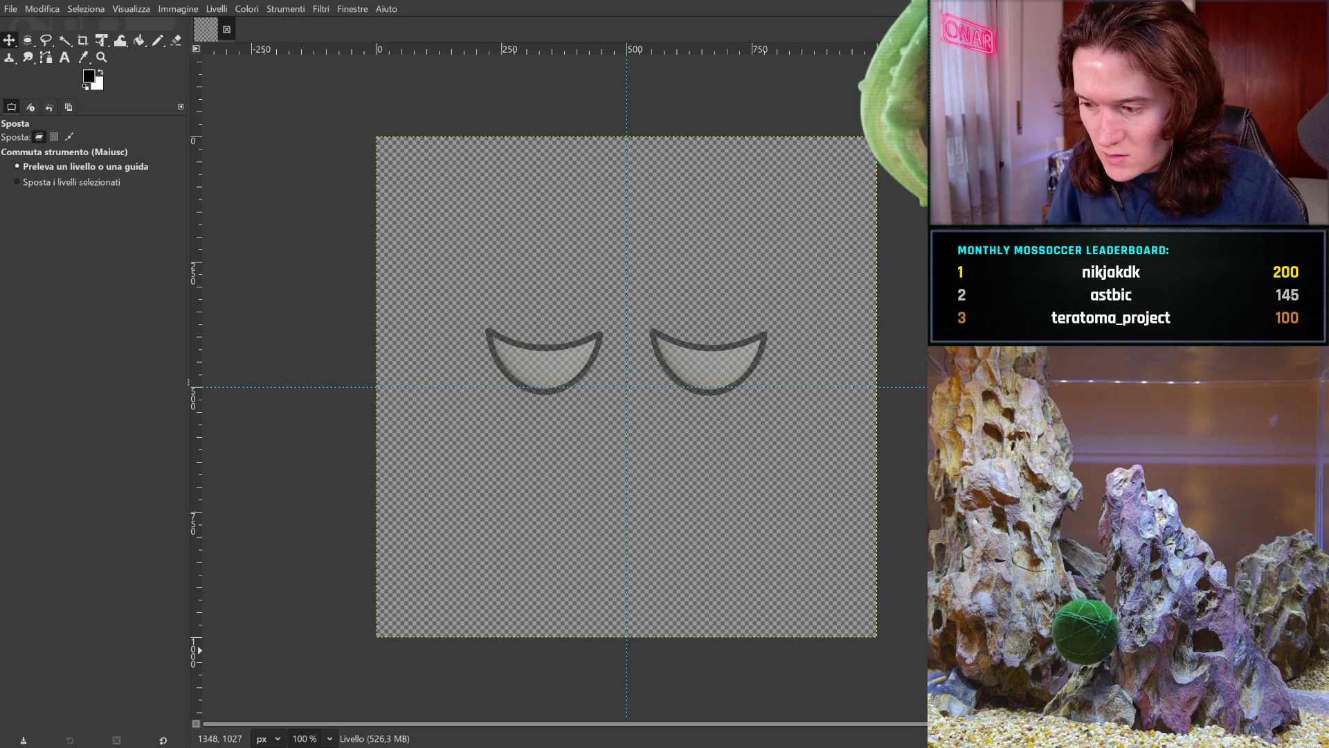
pyautogui.hotkey('ctrl', 'z')
pyautogui.hotkey('ctrl', 'z')
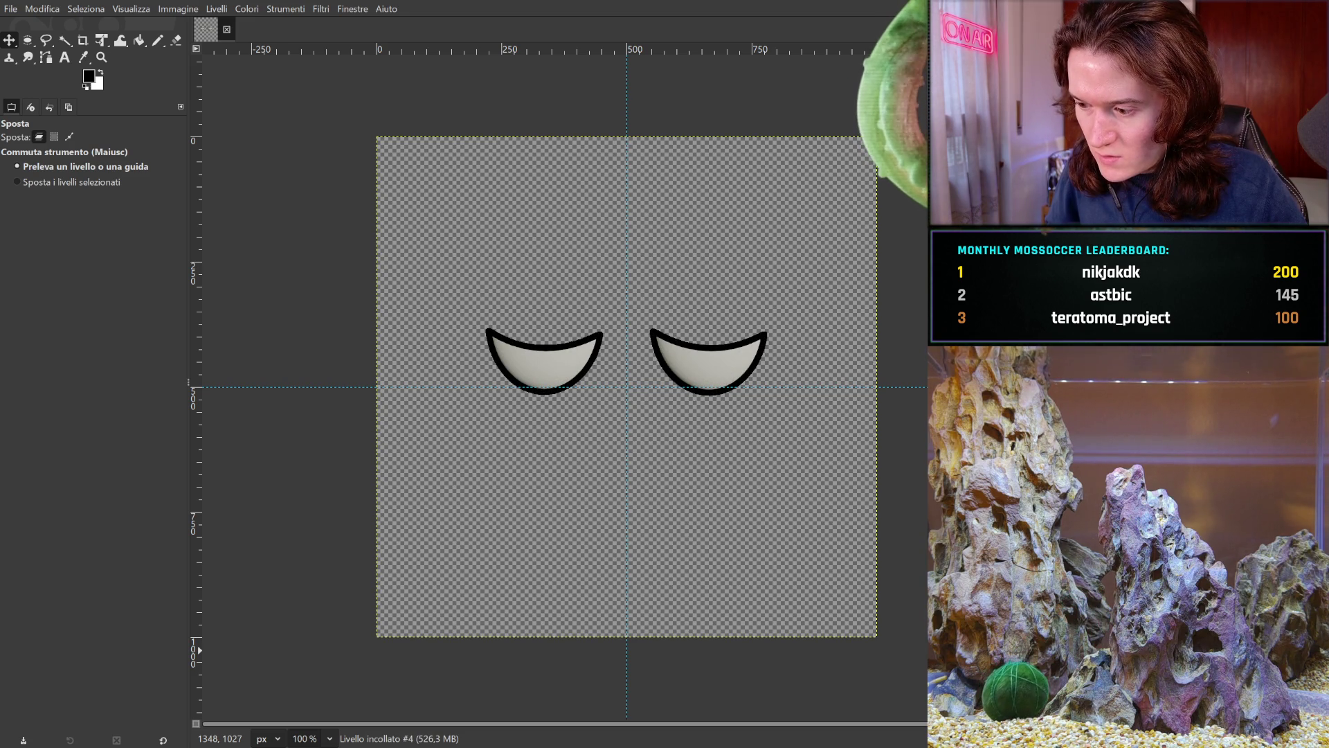
pyautogui.hotkey('ctrl', 'z')
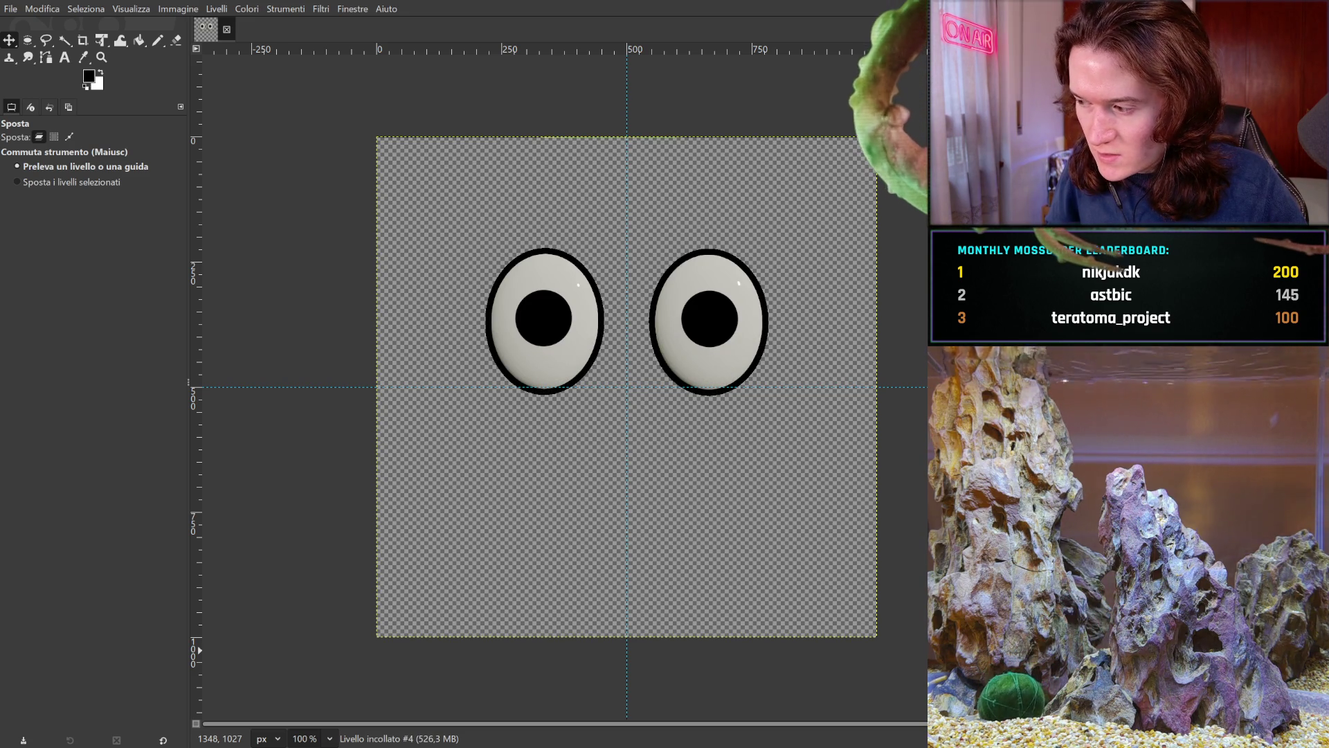
# - Redo to the closed-eye crescents, undo back to the open eyes with highlights, and close the authentication page
pyautogui.hotkey('ctrl', 'y')
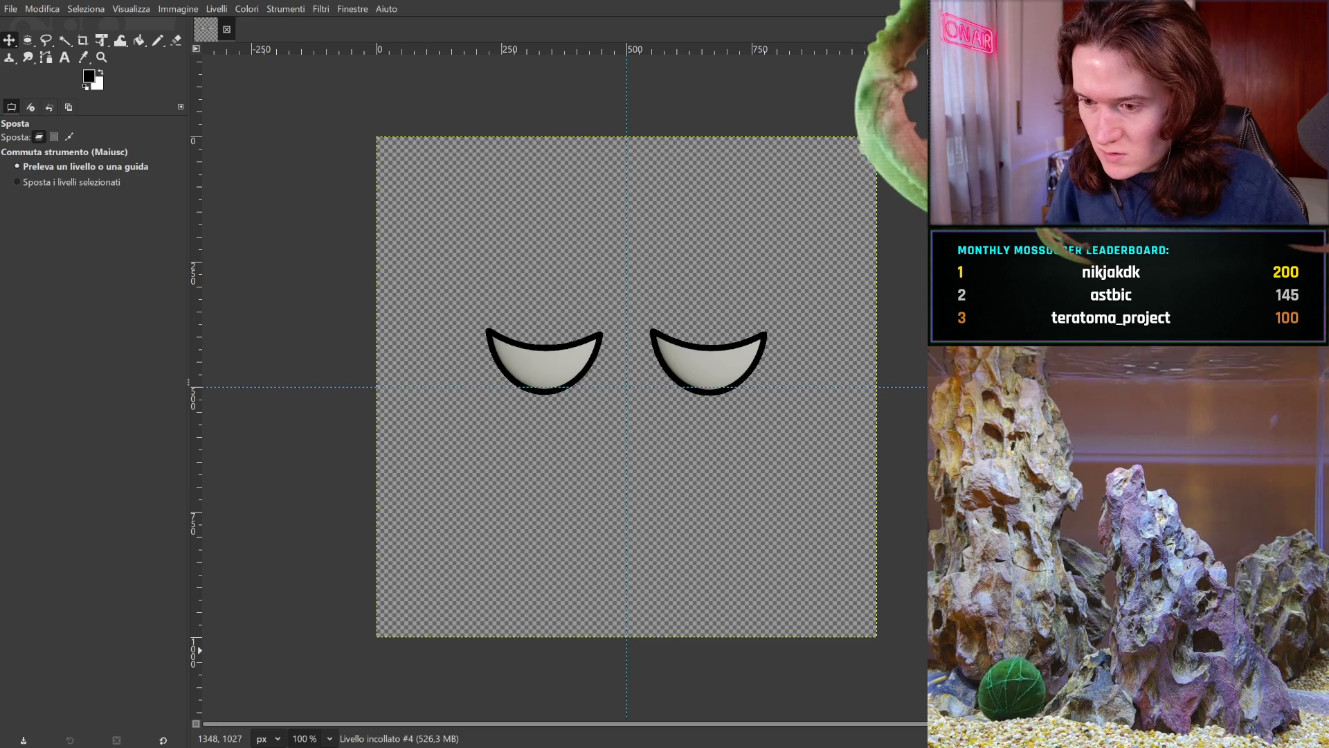
pyautogui.hotkey('ctrl', 'y')
pyautogui.hotkey('ctrl', 'y')
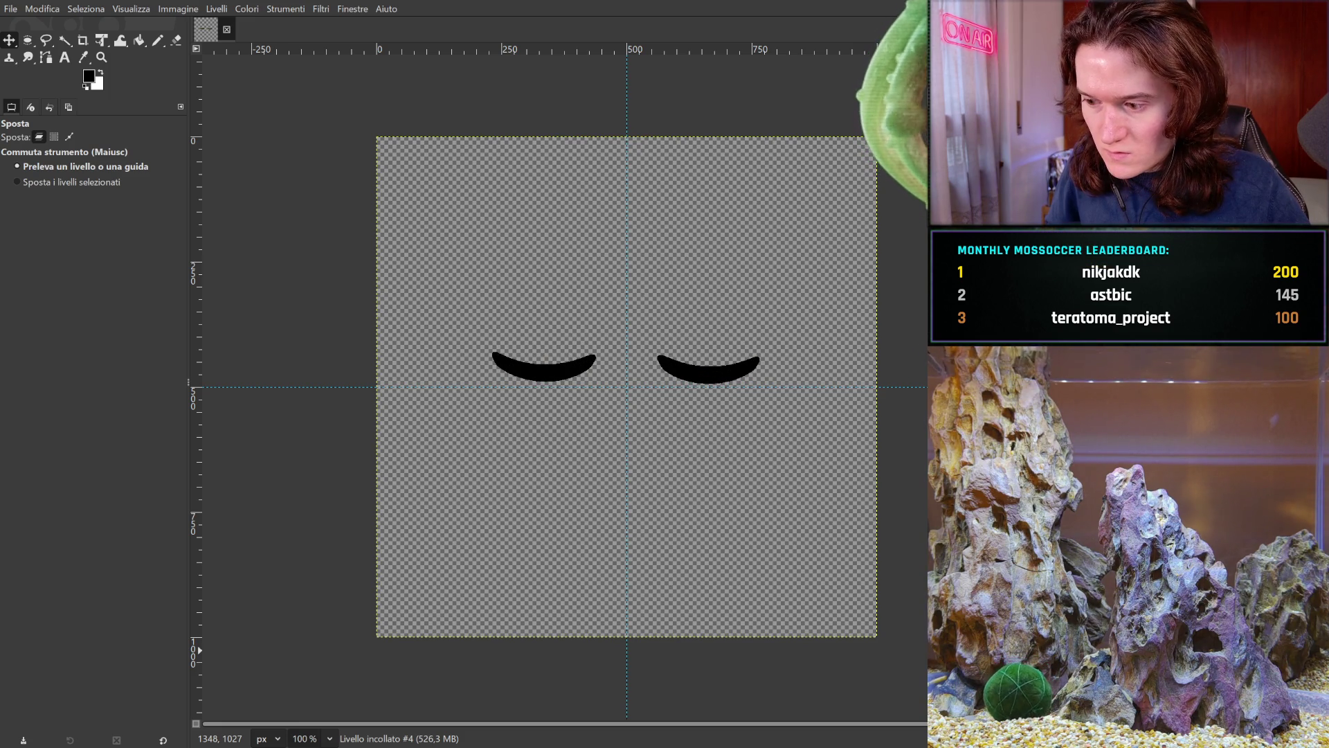
pyautogui.hotkey('ctrl', 'z')
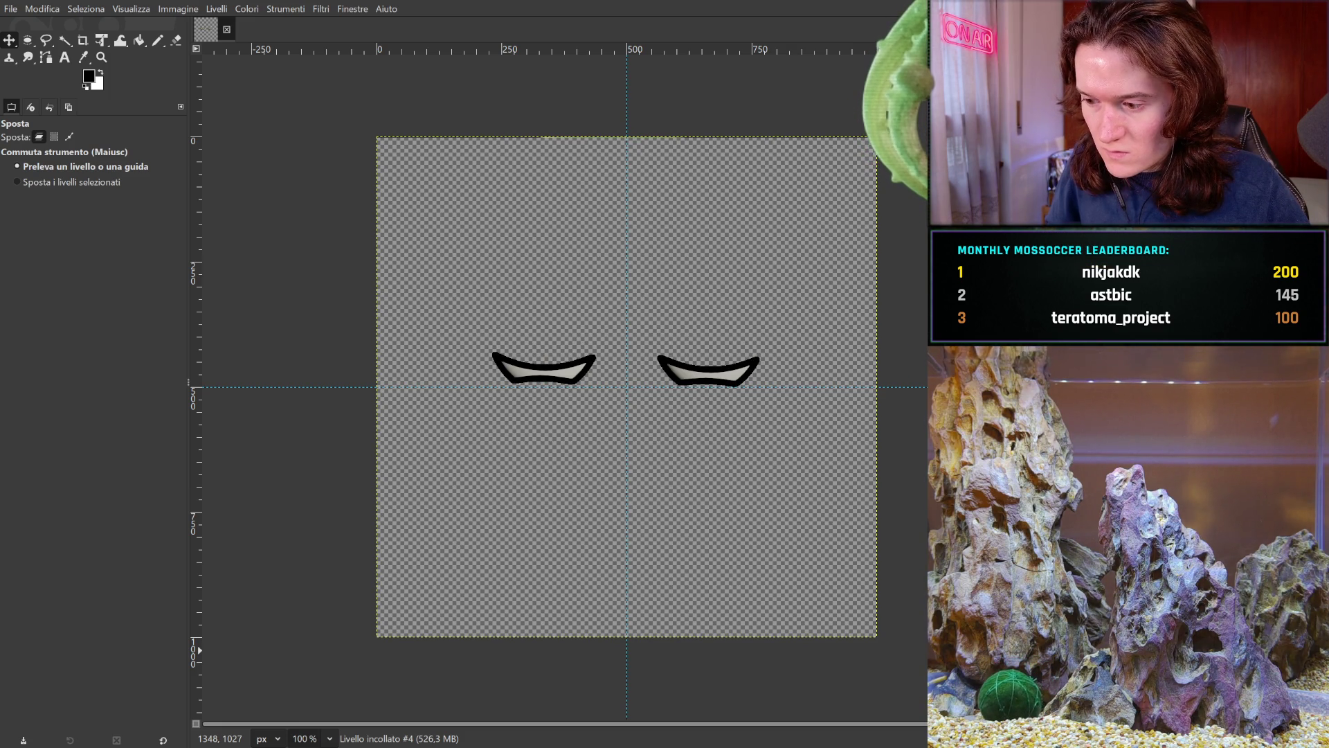
pyautogui.hotkey('ctrl', 'z')
pyautogui.hotkey('ctrl', 'z')
pyautogui.hotkey('ctrl', 'z')
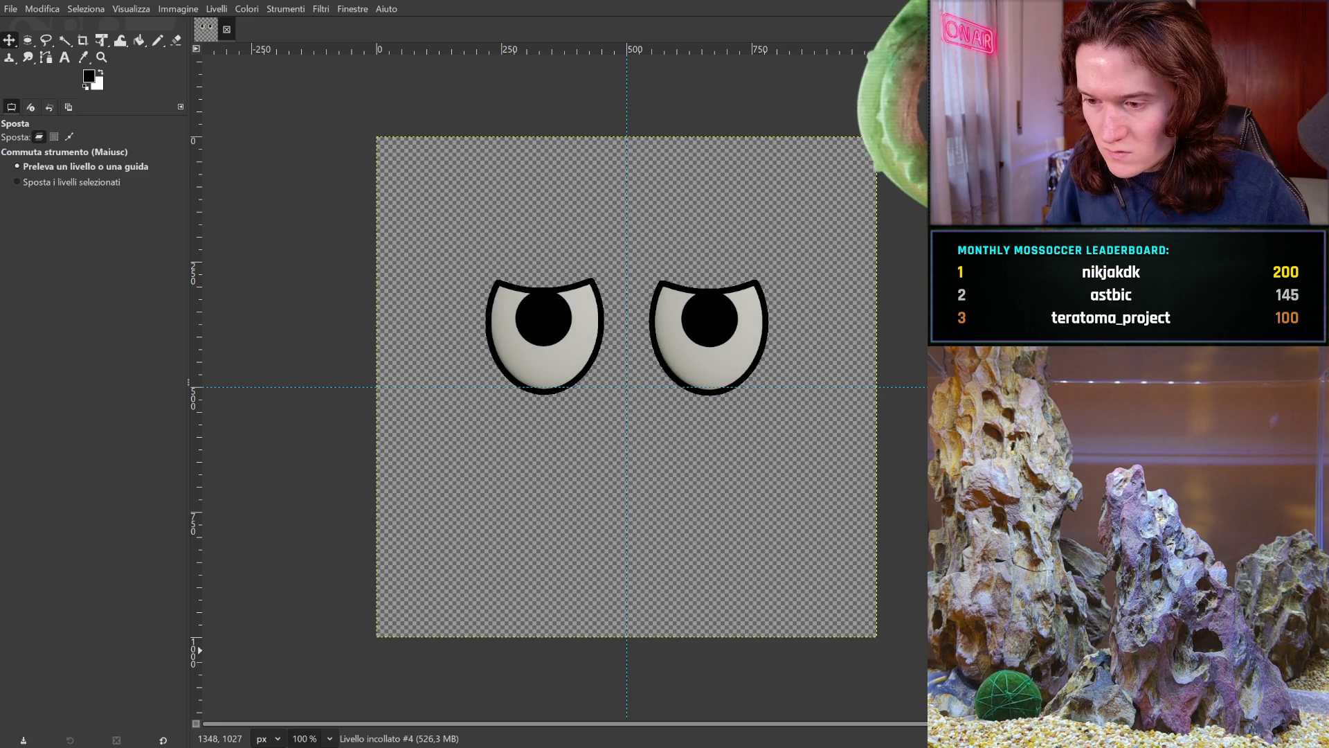
pyautogui.hotkey('ctrl', 'z')
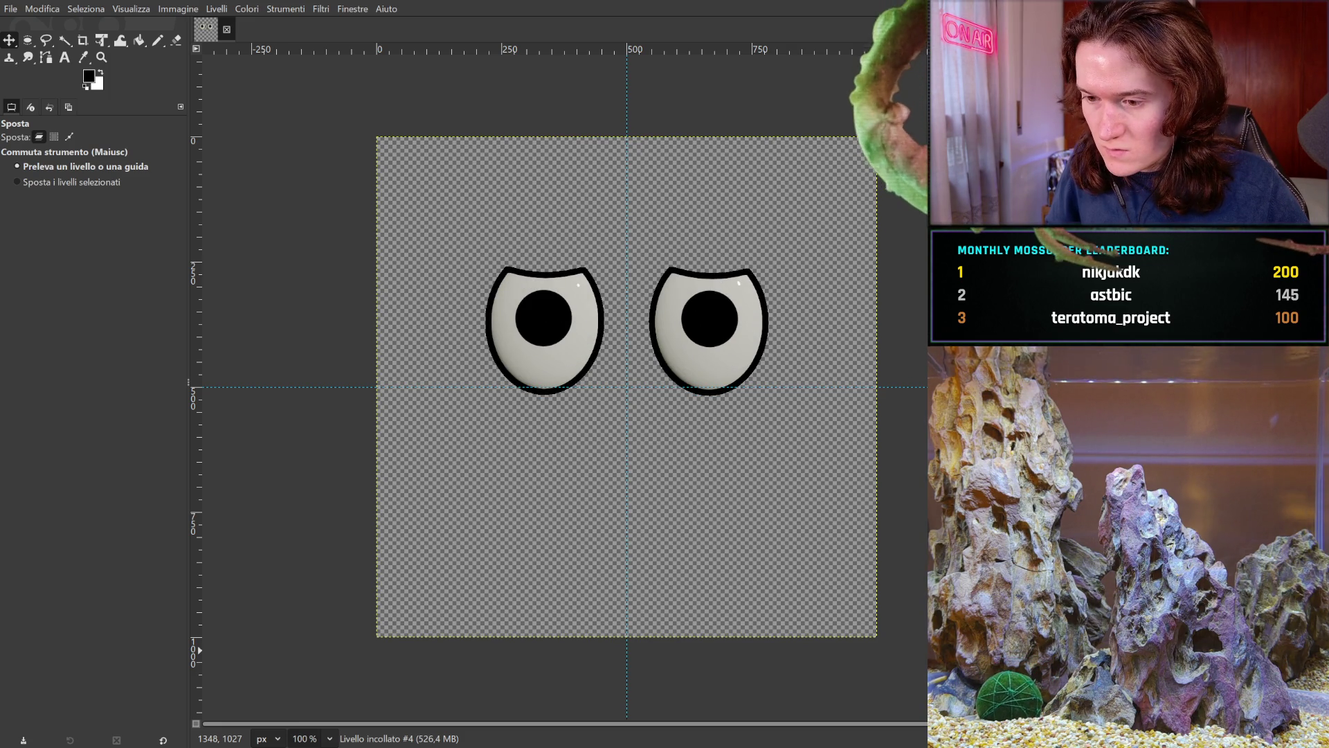
pyautogui.hotkey('ctrl', 'z')
pyautogui.hotkey('ctrl', 'z')
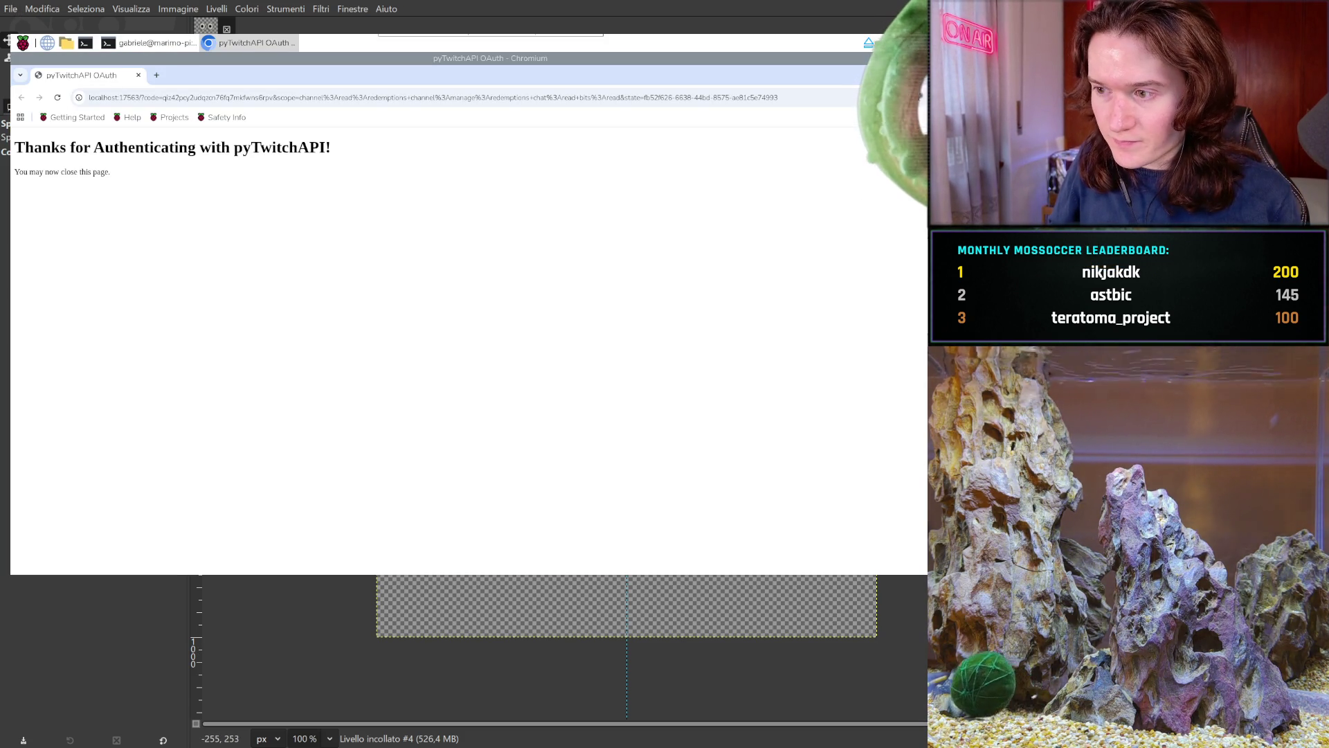
pyautogui.hotkey('ctrl', 'w')
# - Switch from Chromium back to the GIMP window with the open cartoon eyes
pyautogui.hotkey('alt', 'Tab')
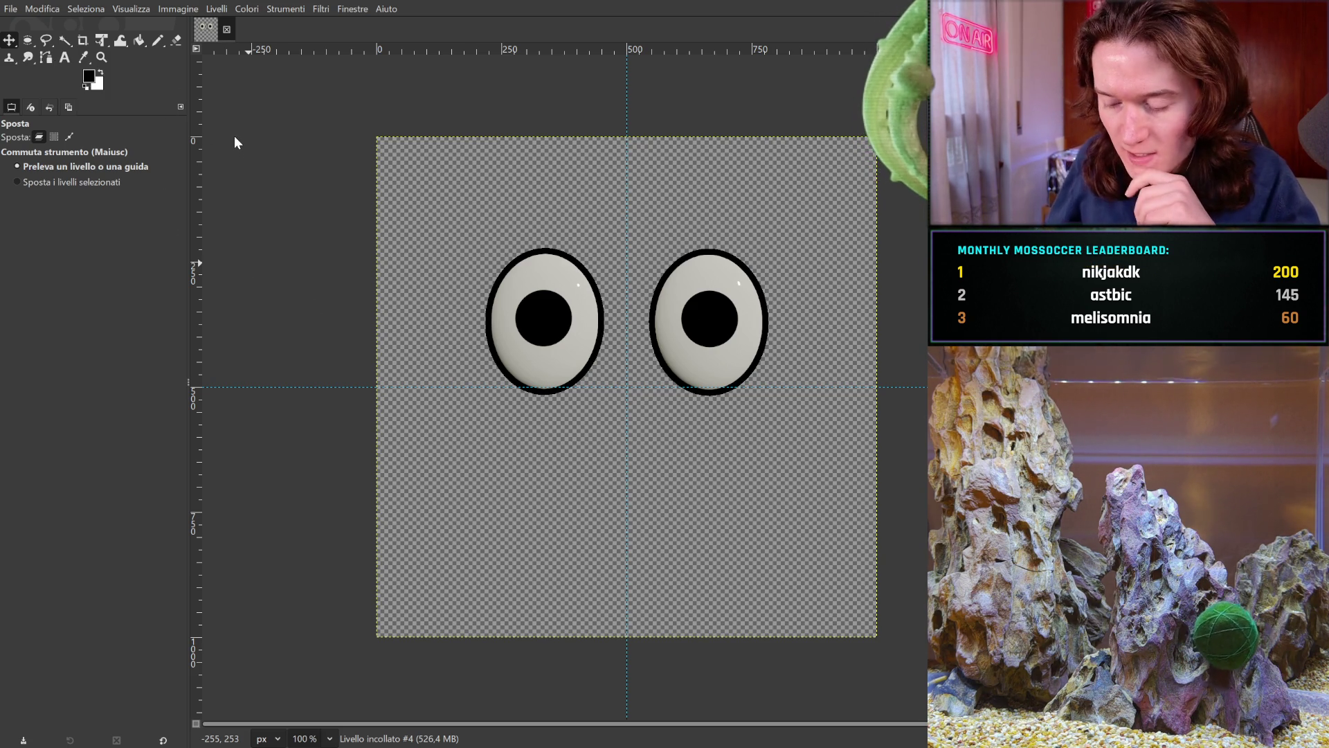
# - Save the open-eye image as blink.xcf and anchor the floating pasted layer
pyautogui.hotkey('ctrl', 's')
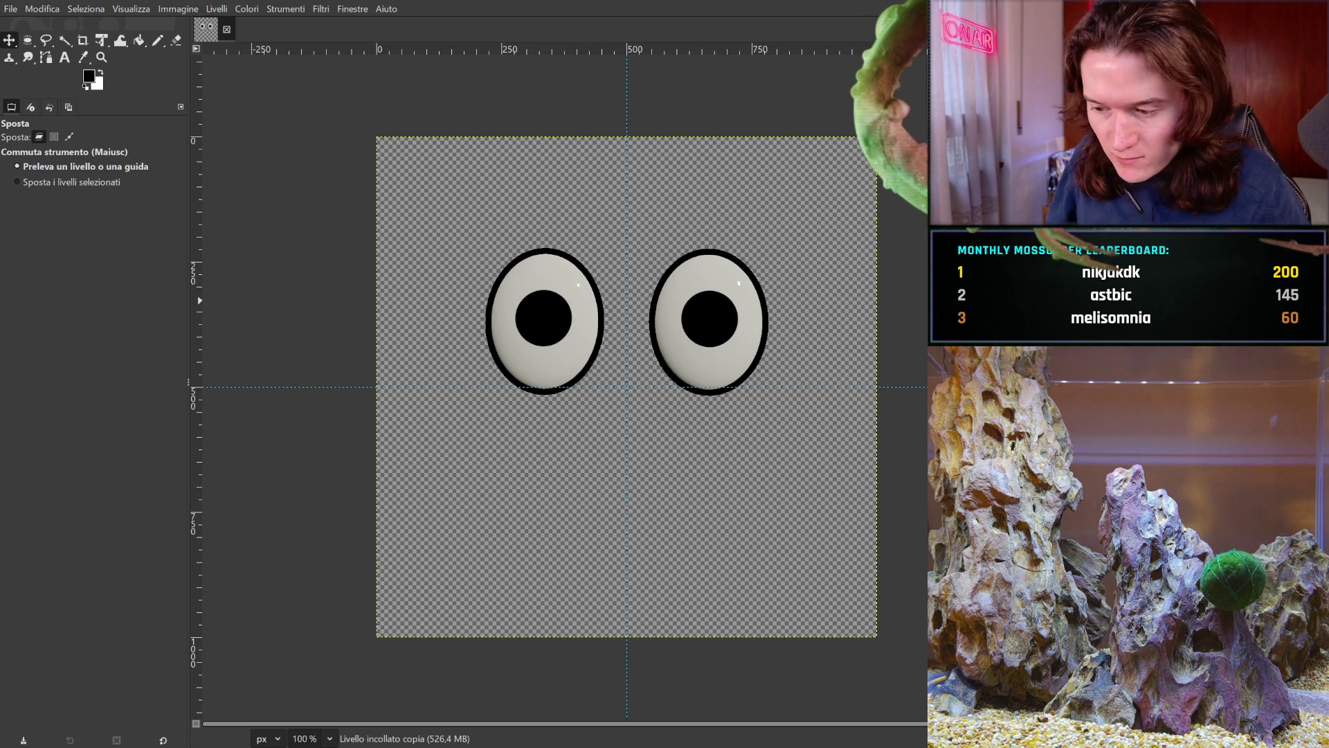
pyautogui.hotkey('ctrl', 'shift', 'a')
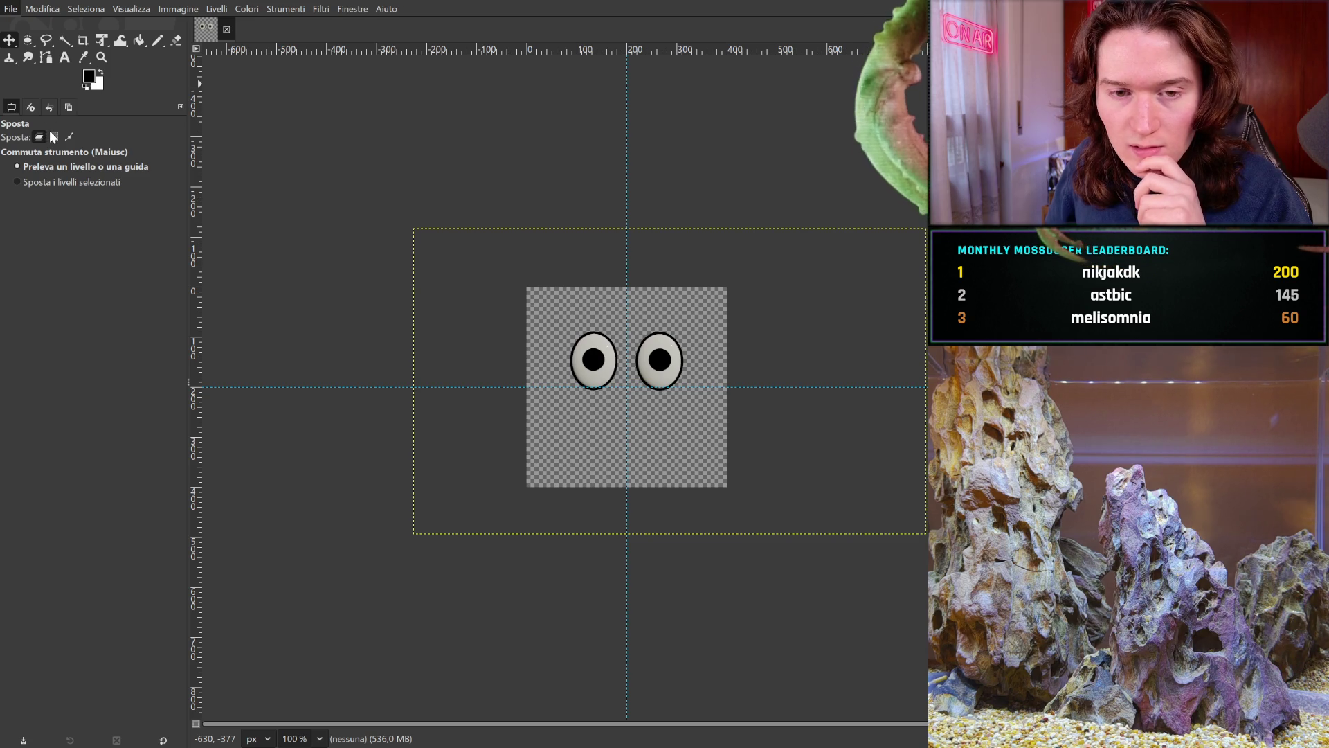
# - Resave blink.xcf, select the pasted open-eyes layer, and flip from the closed-eye frame back to open
pyautogui.hotkey('ctrl', 's')
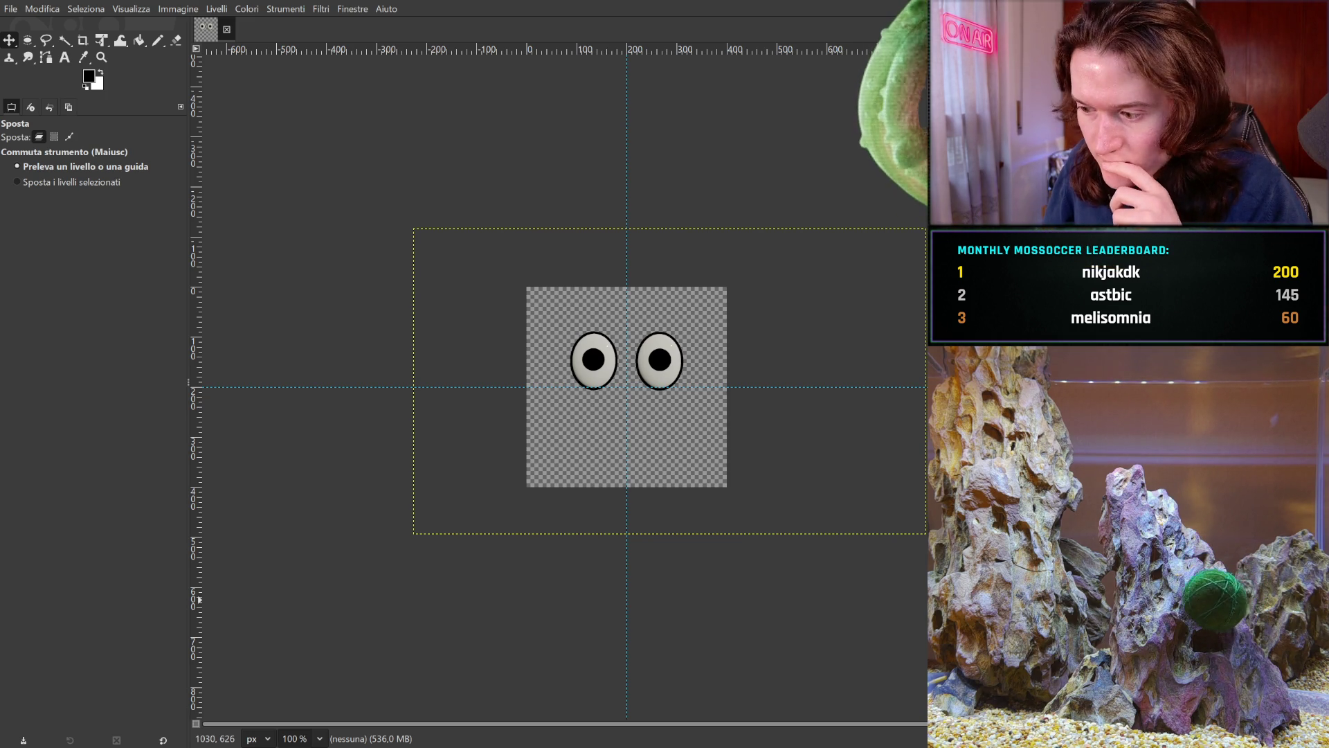
pyautogui.press('pageup')
pyautogui.press('pageup')
pyautogui.press('pageup')
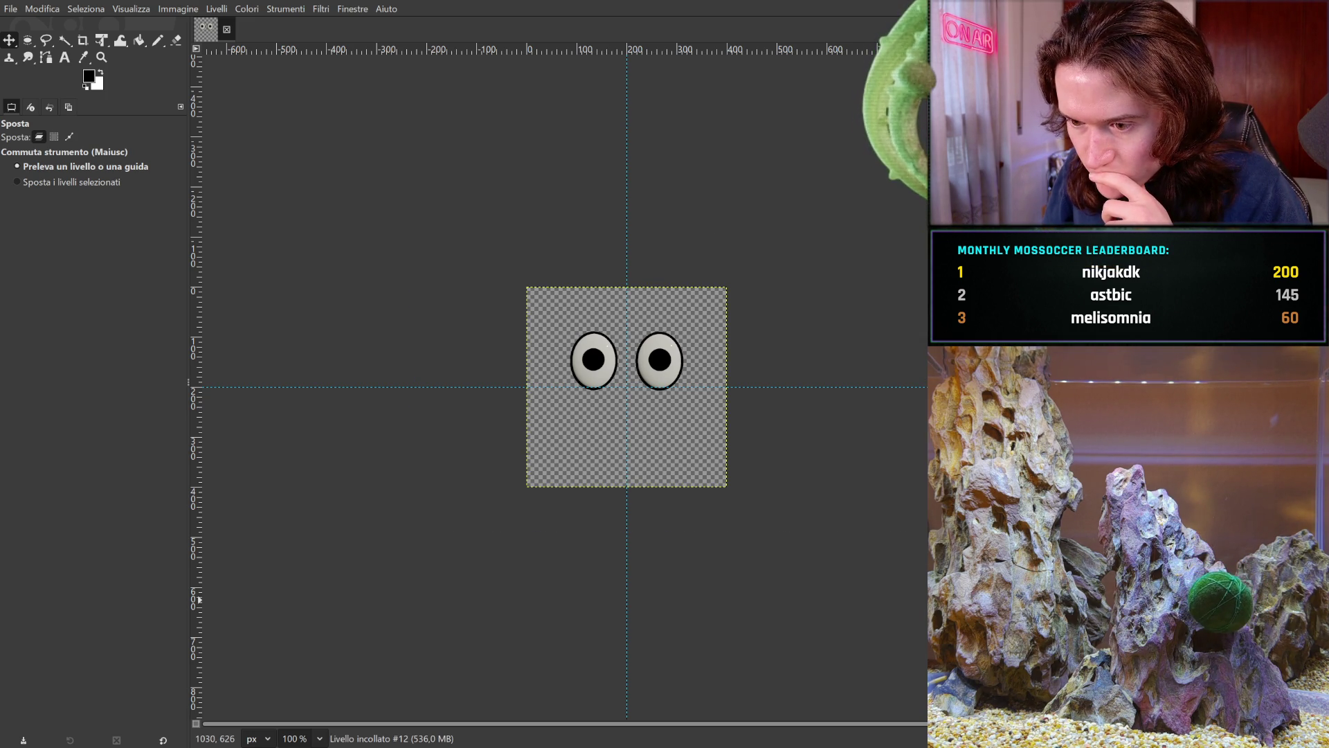
pyautogui.hotkey('ctrl', 'z')
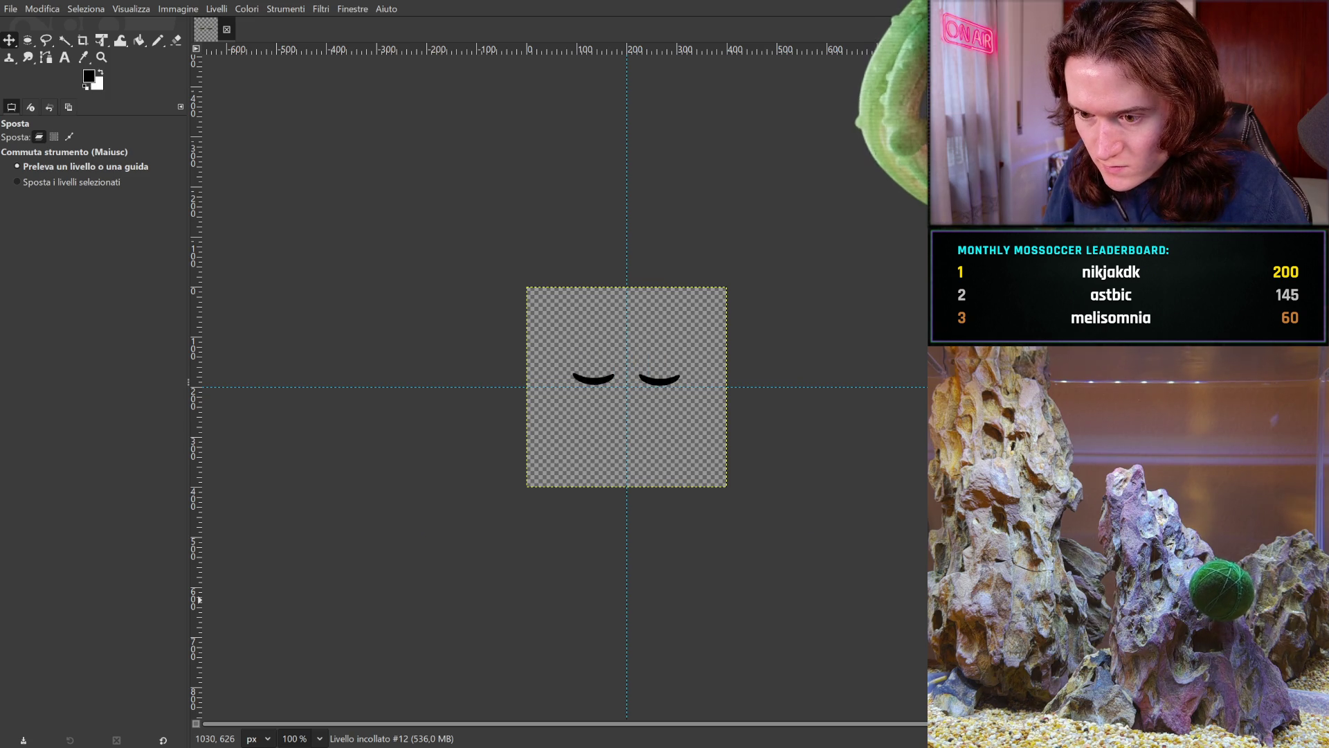
pyautogui.hotkey('ctrl', 'y')
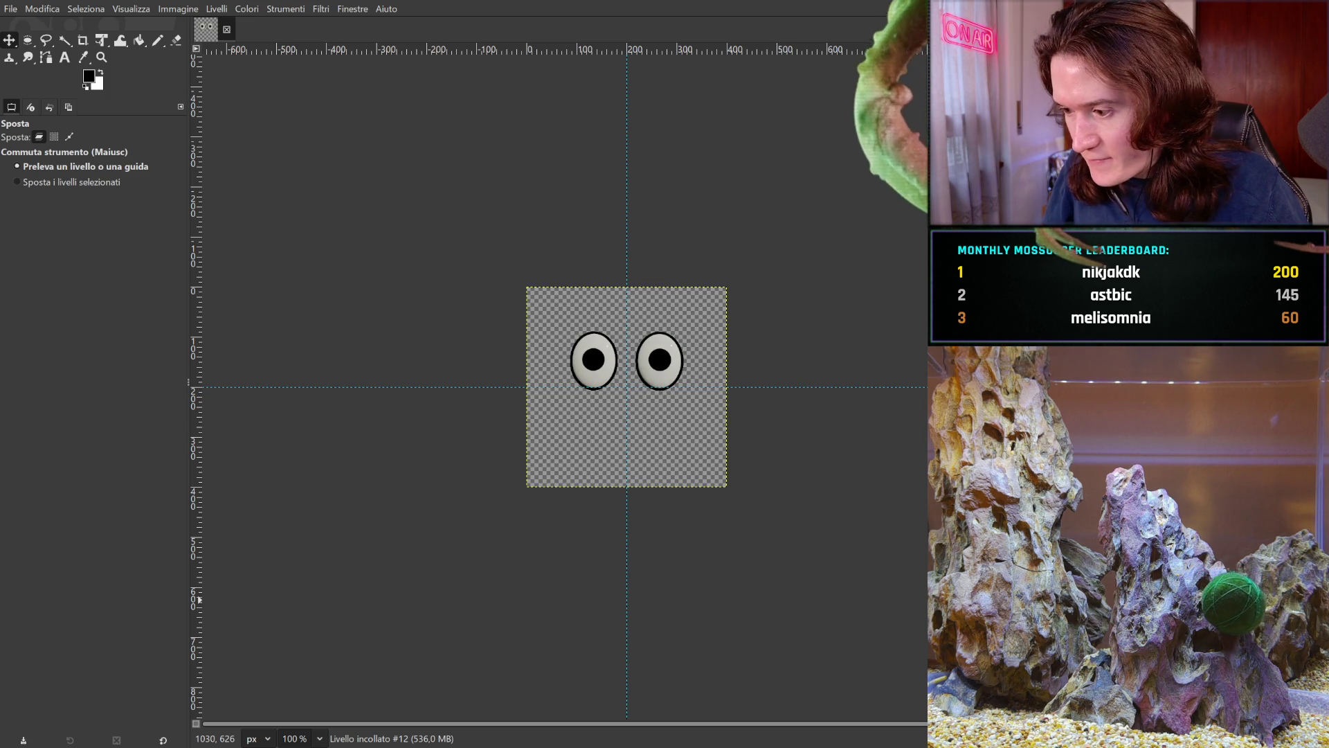
# - Crop the image to 400×400 at 0,0, then save blink.xcf and export blink.gif
pyautogui.click(82, 41)
pyautogui.moveTo(536, 299)
pyautogui.mouseDown()
pyautogui.moveTo(688, 436)
pyautogui.moveTo(740, 510)
pyautogui.mouseUp()
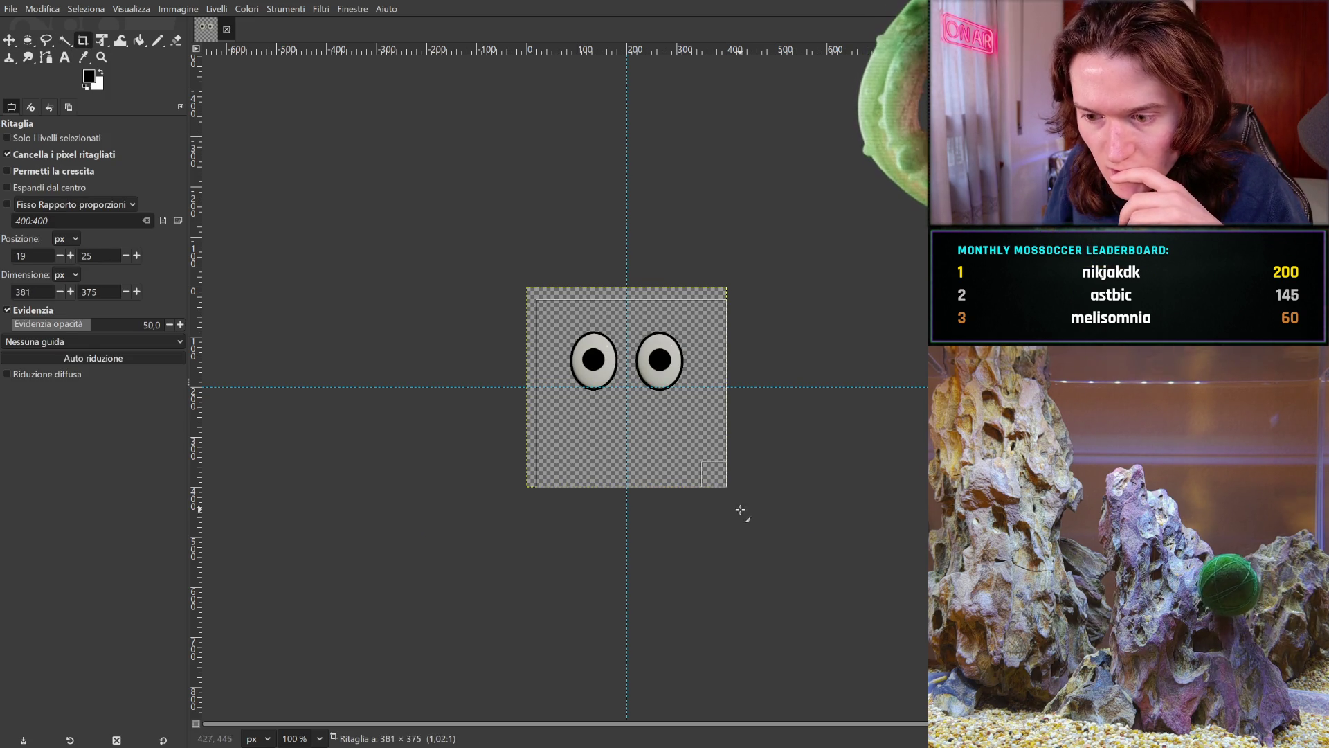
pyautogui.moveTo(535, 311); pyautogui.dragTo(520, 284)
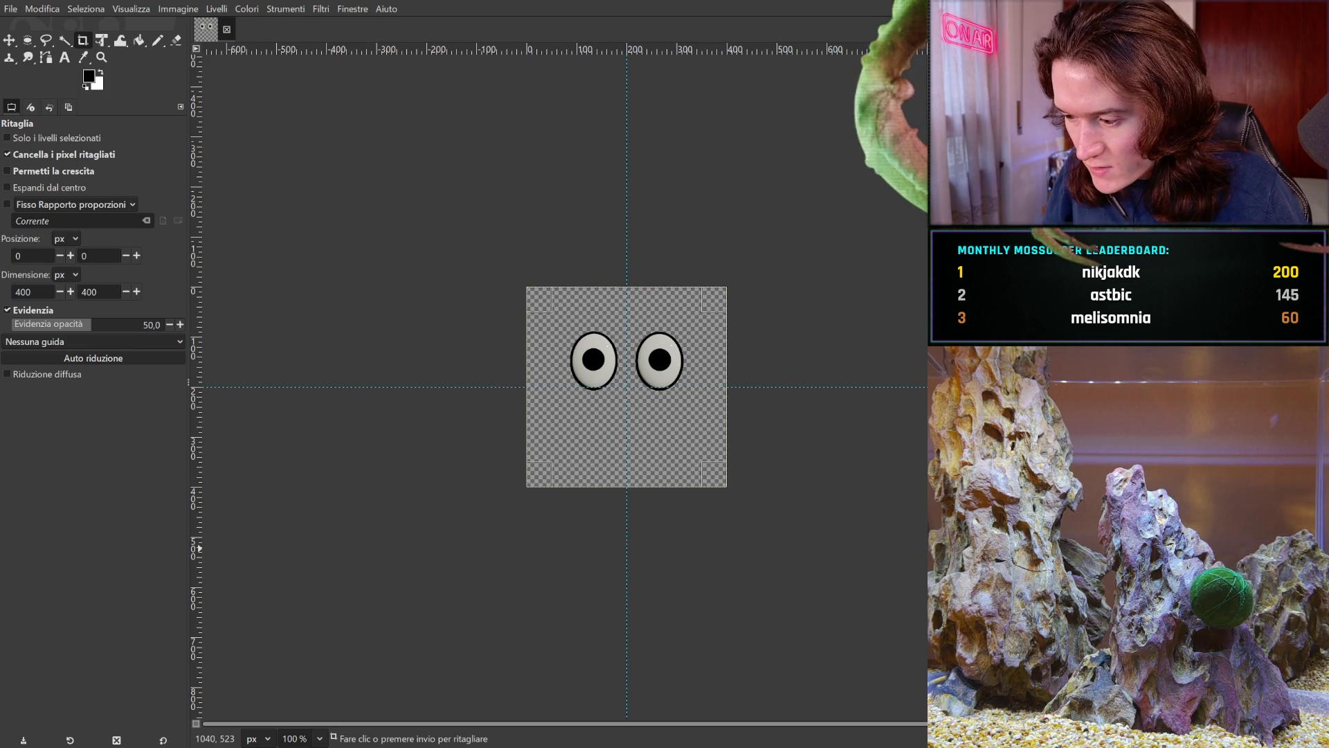
pyautogui.click(682, 446)
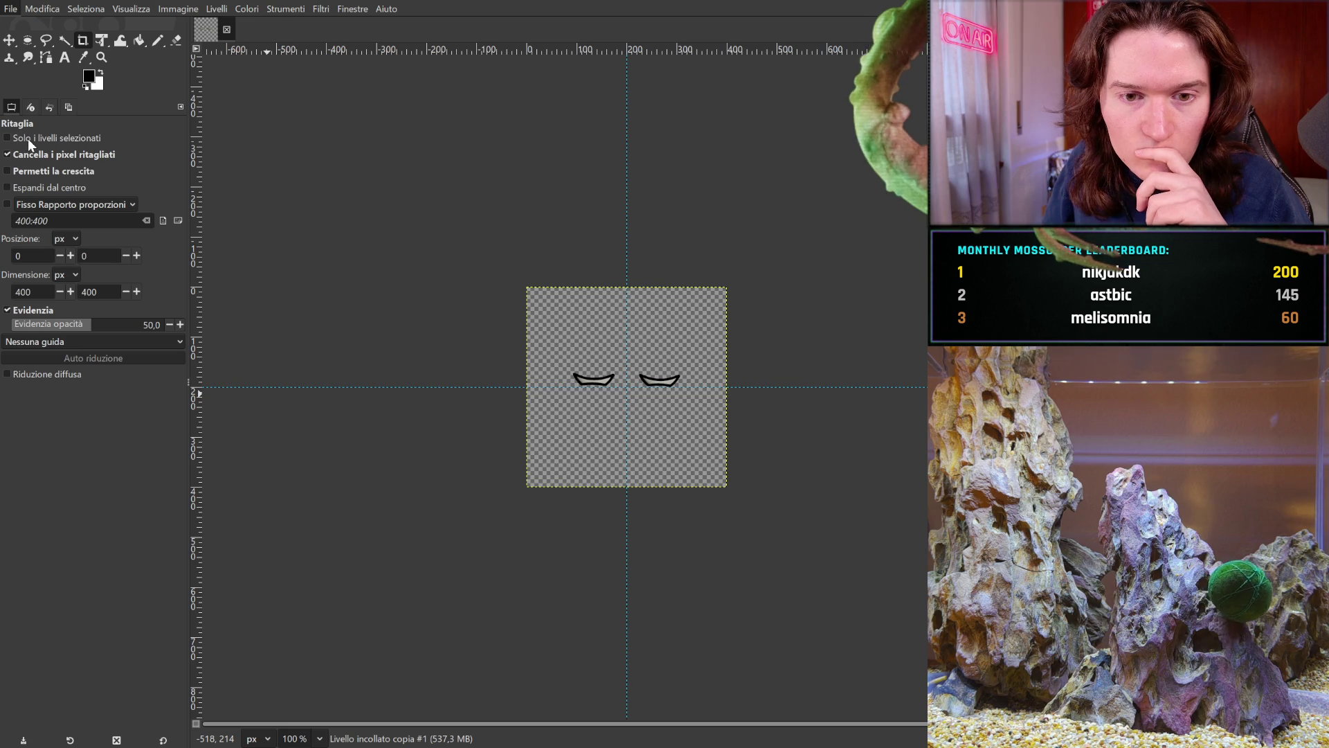
pyautogui.hotkey('ctrl', 's')
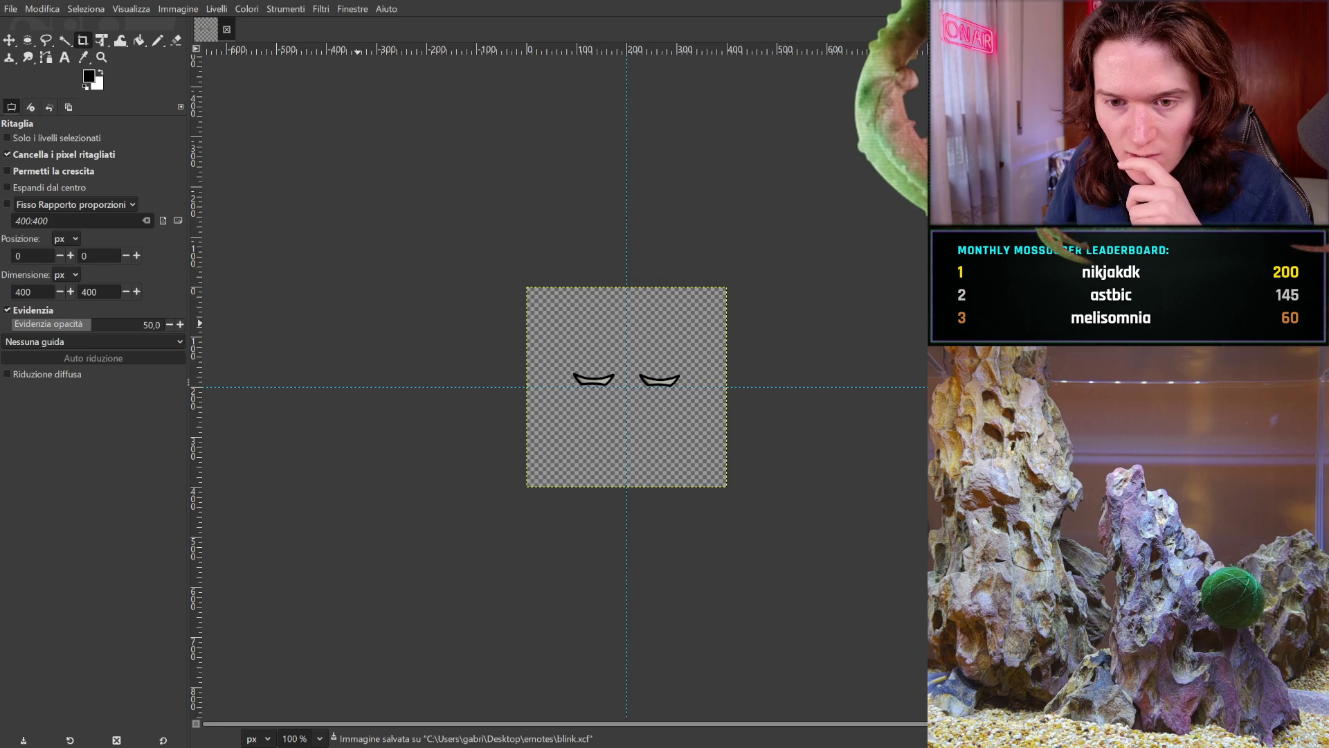
pyautogui.hotkey('ctrl', 'e')
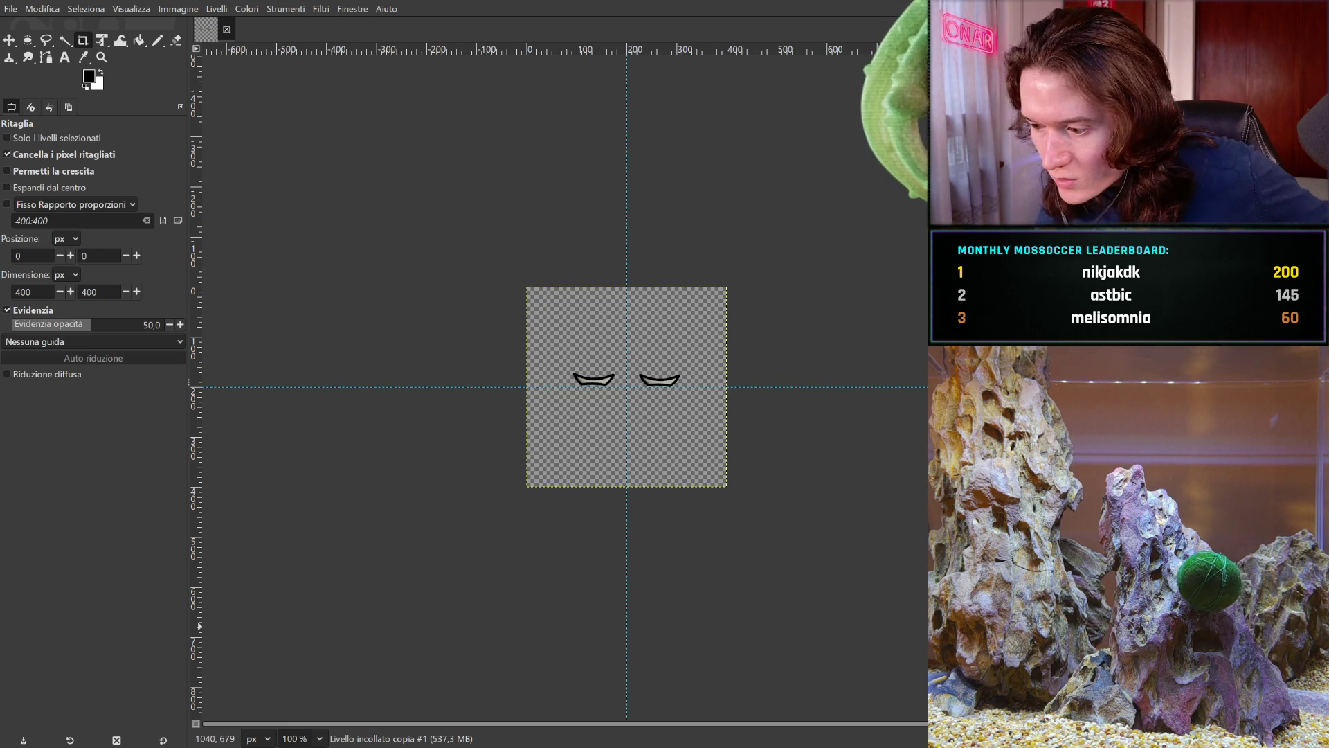
pyautogui.hotkey('ctrl', 'z')
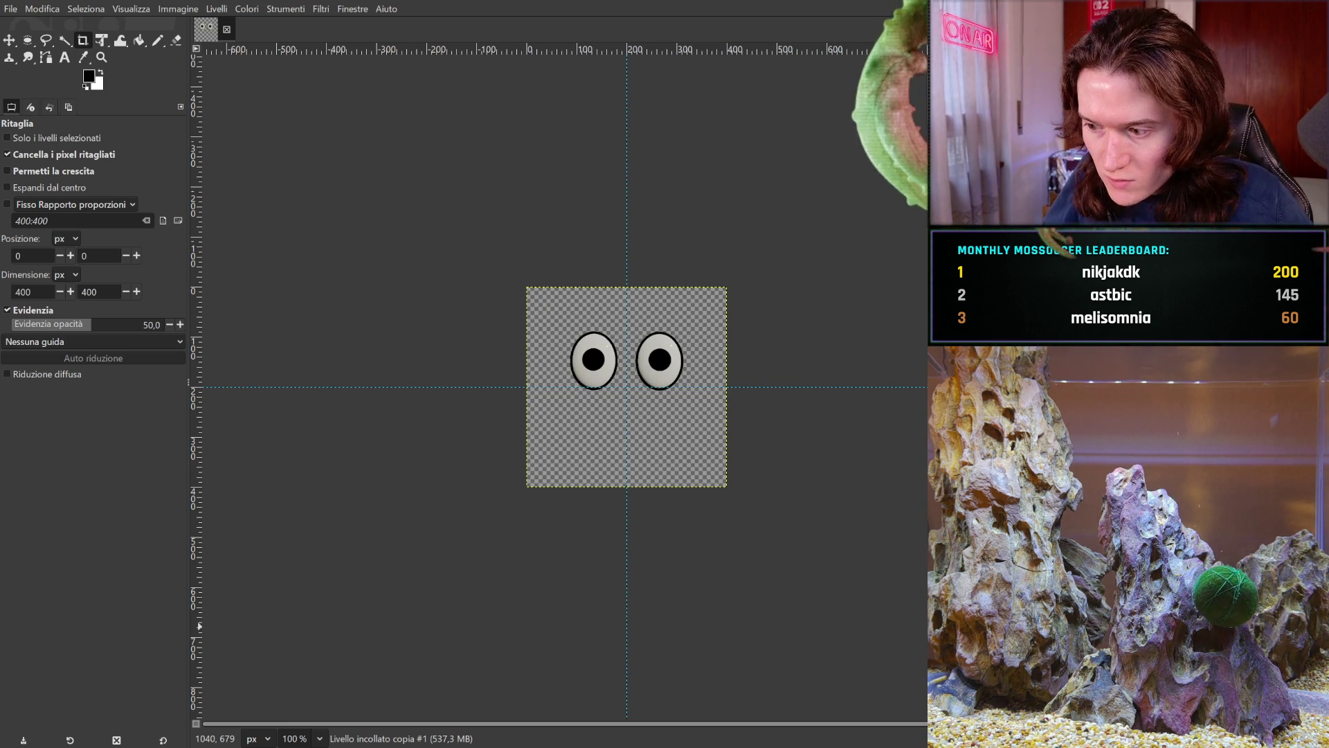
pyautogui.hotkey('ctrl', 'y')
pyautogui.hotkey('ctrl', 'y')
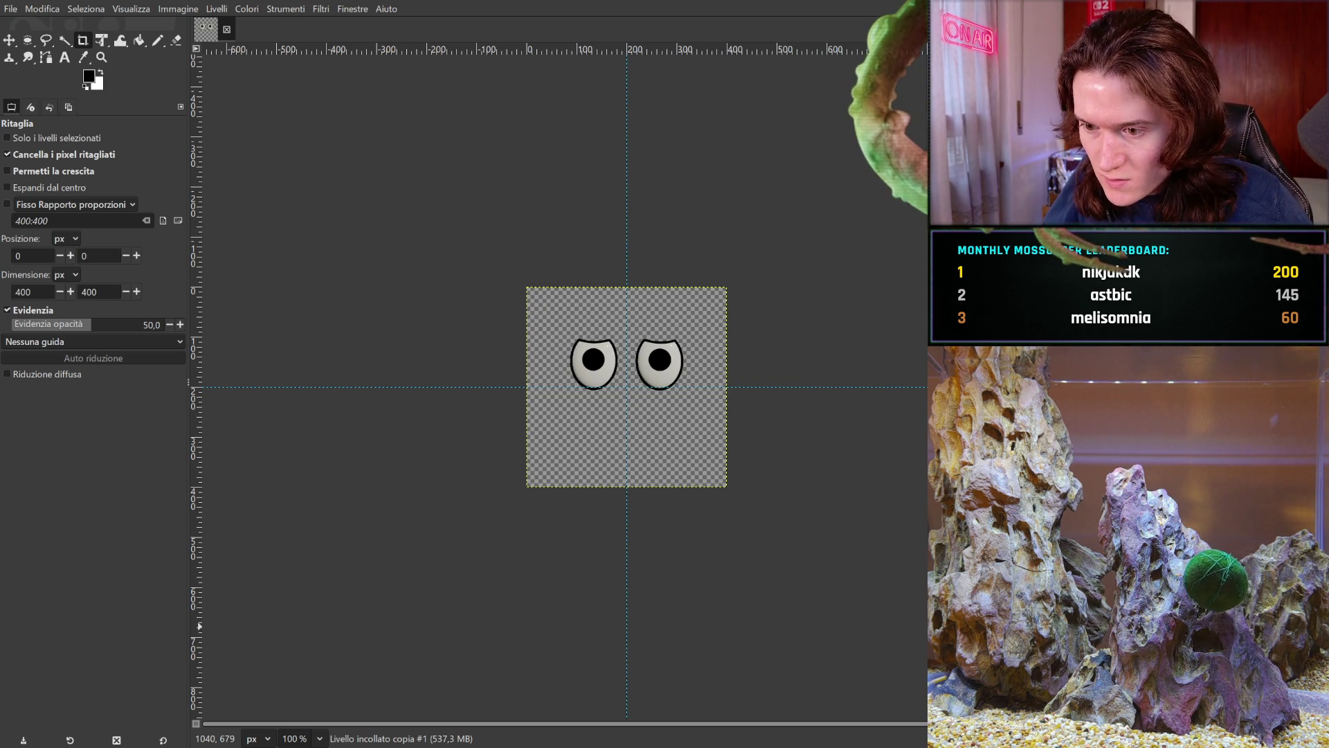
pyautogui.hotkey('ctrl', 'y')
pyautogui.hotkey('ctrl', 'y')
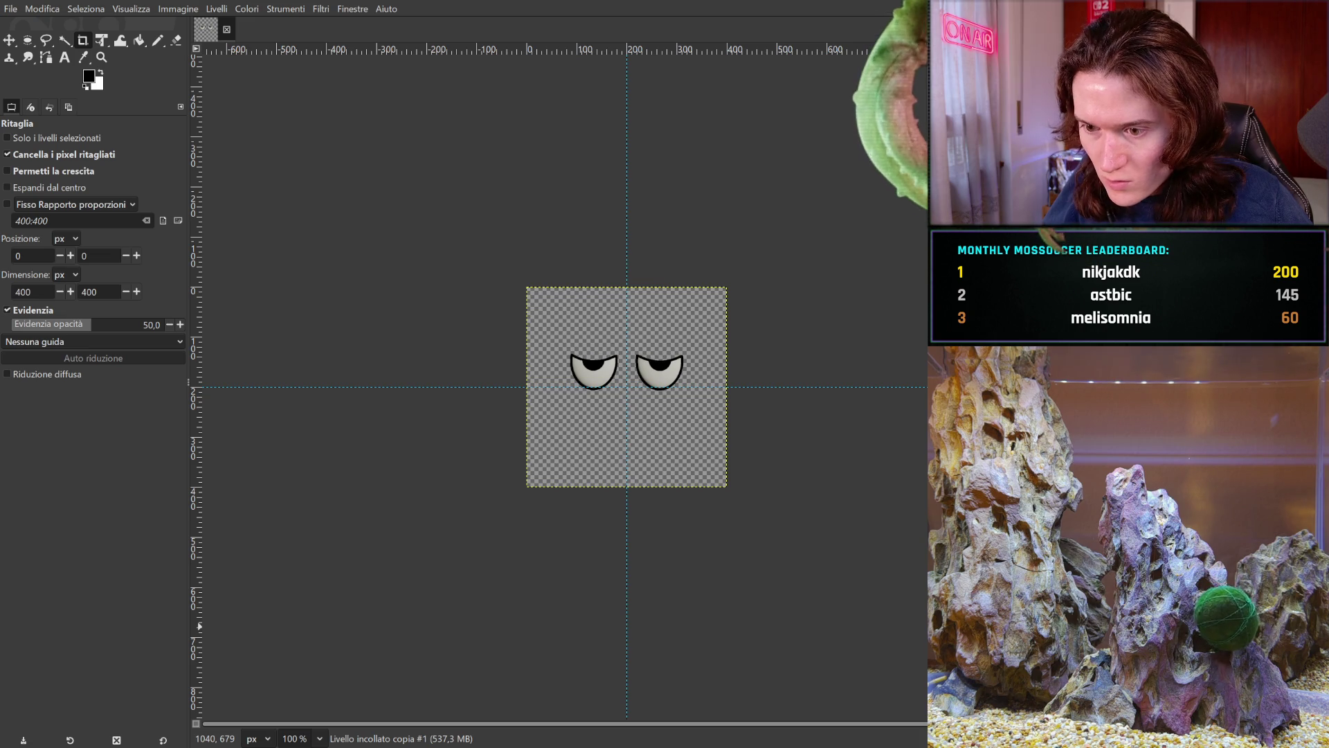
pyautogui.hotkey('ctrl', 'y')
pyautogui.hotkey('ctrl', 'y')
pyautogui.hotkey('ctrl', 'y')
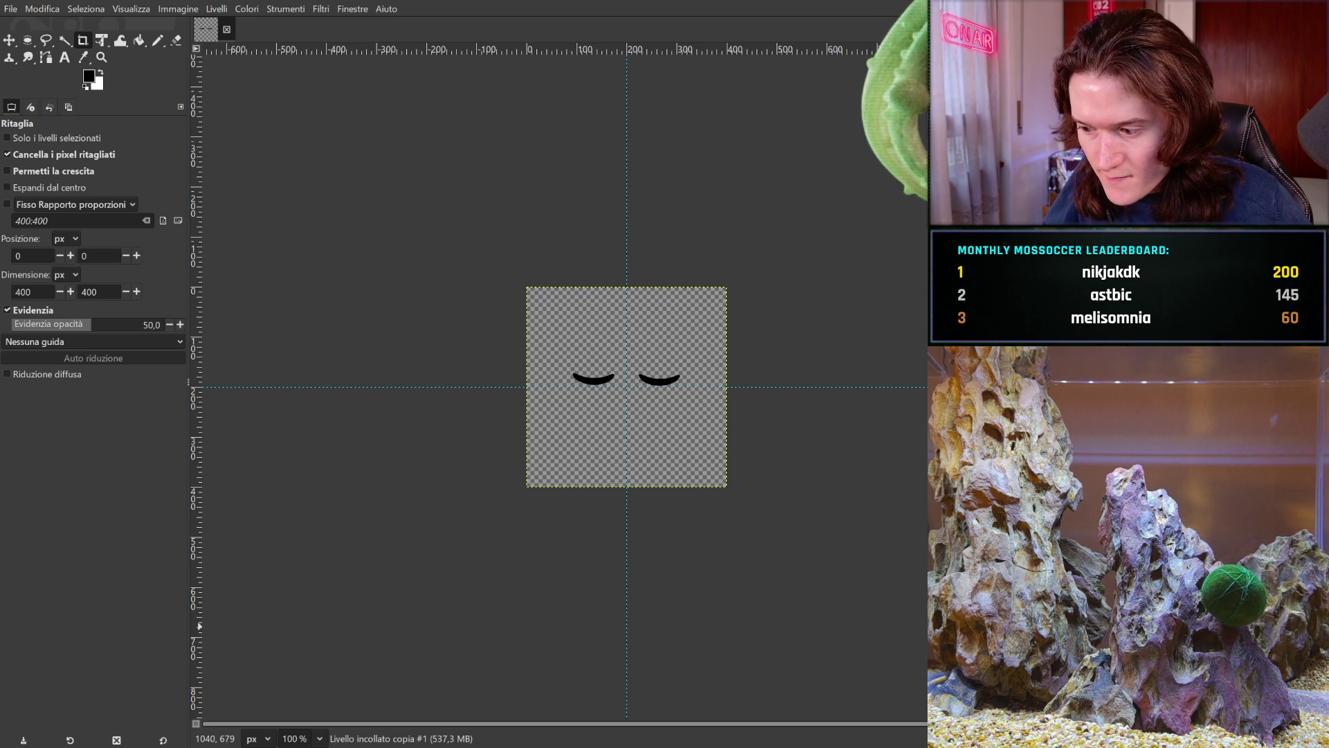
pyautogui.hotkey('ctrl', 'z')
pyautogui.hotkey('ctrl', 'z')
pyautogui.hotkey('ctrl', 'z')
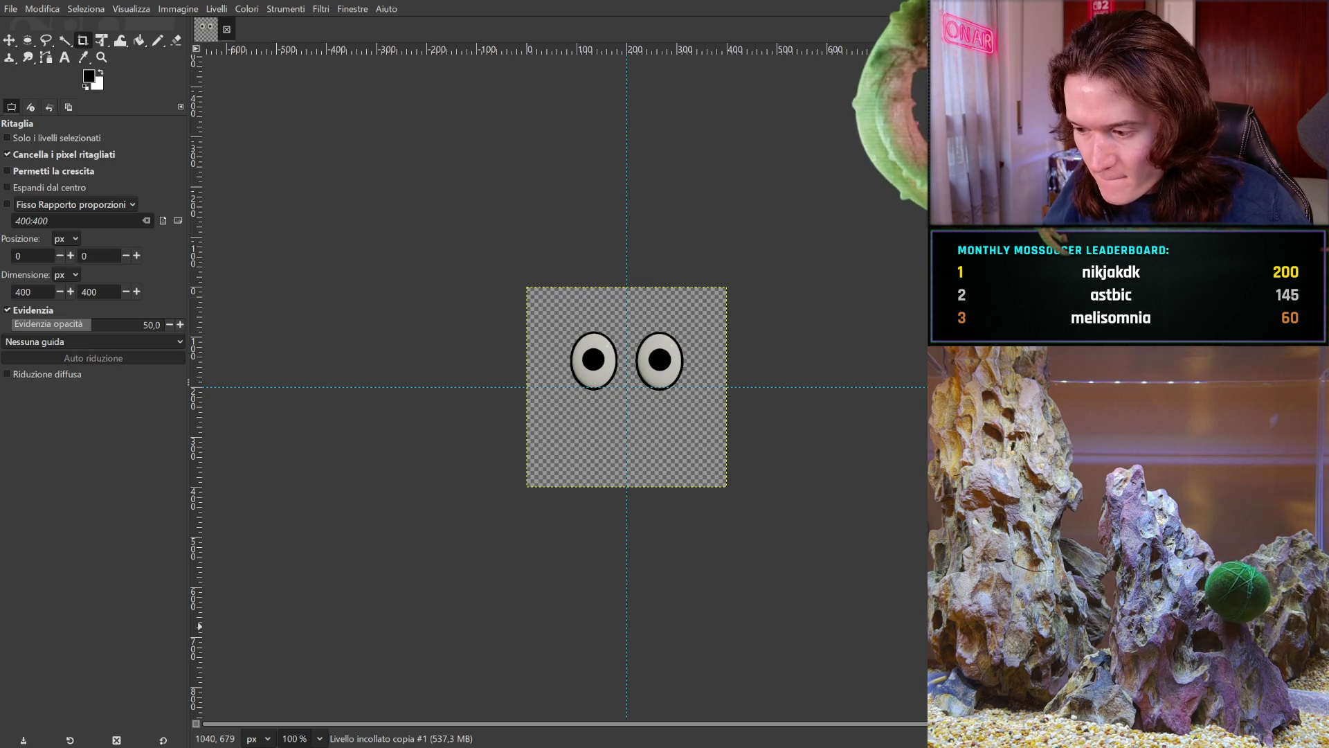
pyautogui.hotkey('ctrl', 'y')
pyautogui.hotkey('ctrl', 'y')
pyautogui.hotkey('ctrl', 'y')
pyautogui.hotkey('ctrl', 'z')
pyautogui.hotkey('ctrl', 'z')
pyautogui.hotkey('ctrl', 'z')
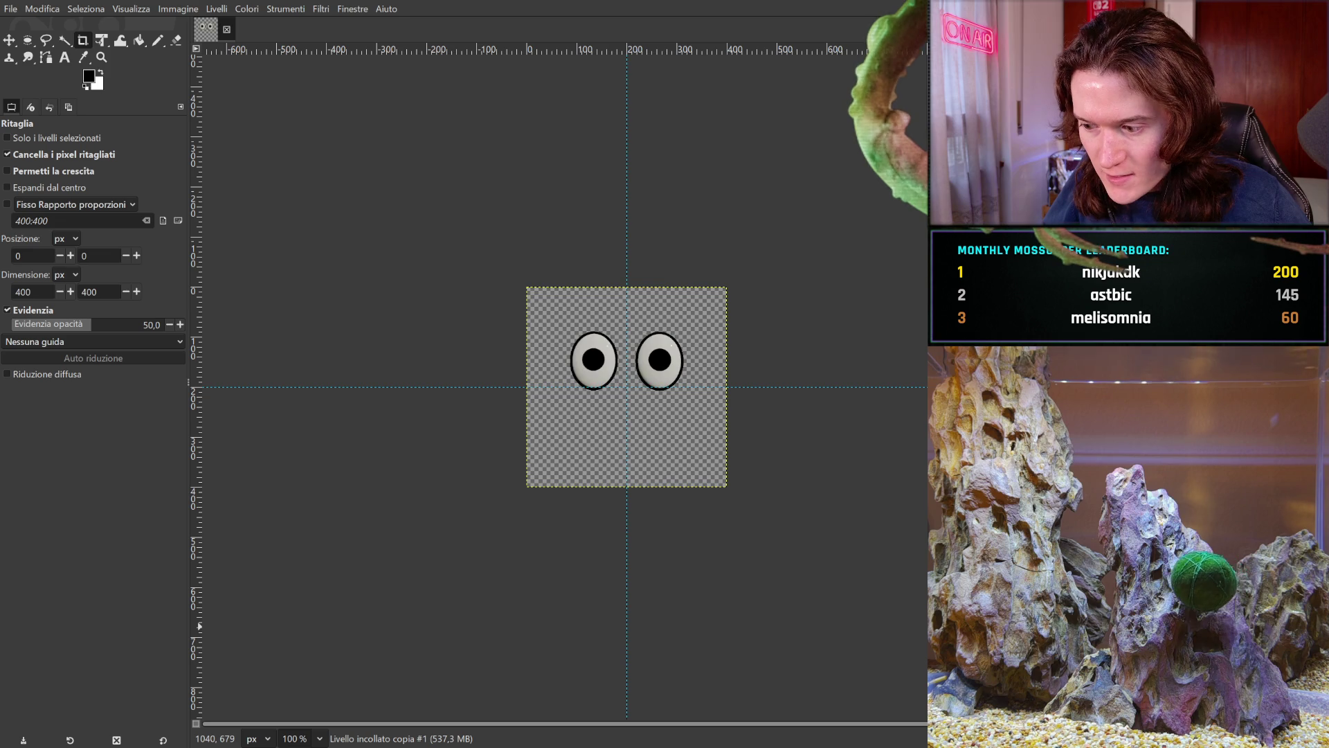
pyautogui.hotkey('ctrl', 'y')
pyautogui.hotkey('ctrl', 'y')
pyautogui.hotkey('ctrl', 'y')
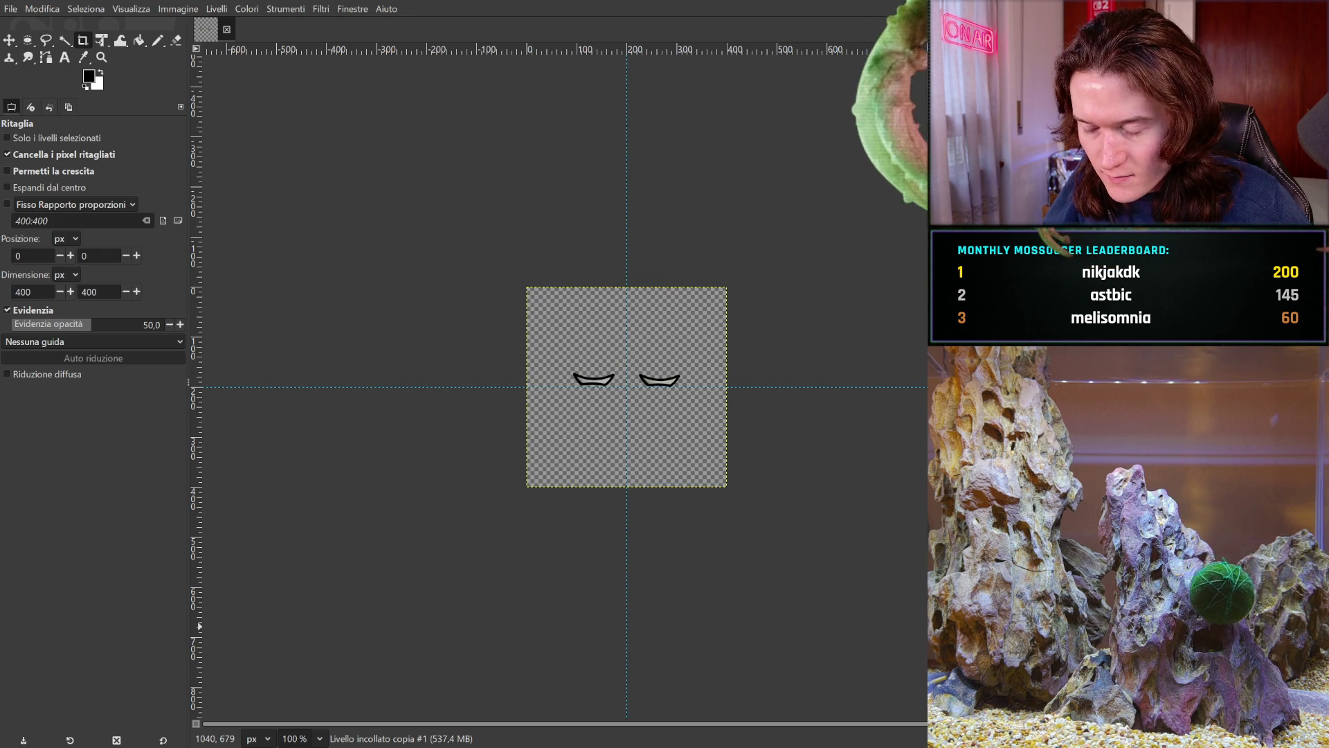
pyautogui.hotkey('ctrl', 'z')
pyautogui.hotkey('ctrl', 'z')
pyautogui.hotkey('ctrl', 'z')
pyautogui.hotkey('ctrl', 'y')
pyautogui.hotkey('ctrl', 'y')
pyautogui.hotkey('ctrl', 'y')
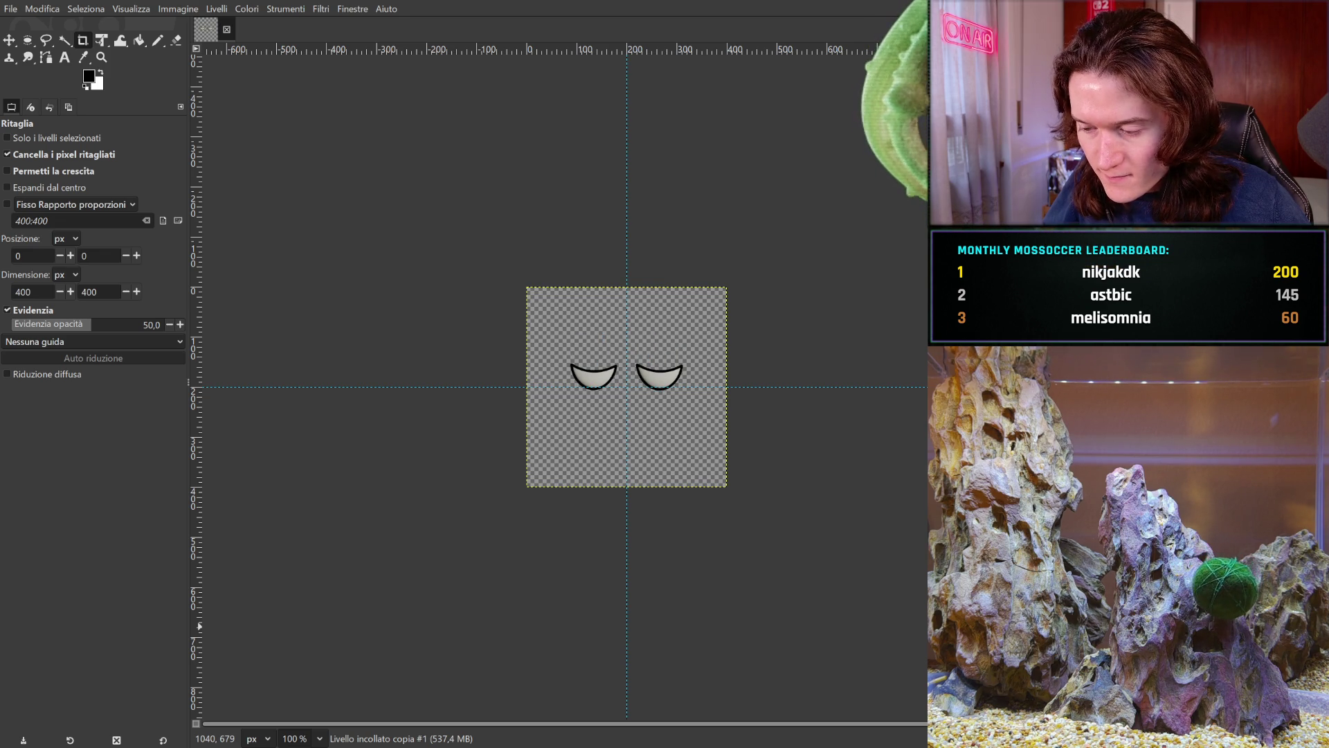
pyautogui.hotkey('ctrl', 'z')
pyautogui.hotkey('ctrl', 'z')
pyautogui.hotkey('ctrl', 'z')
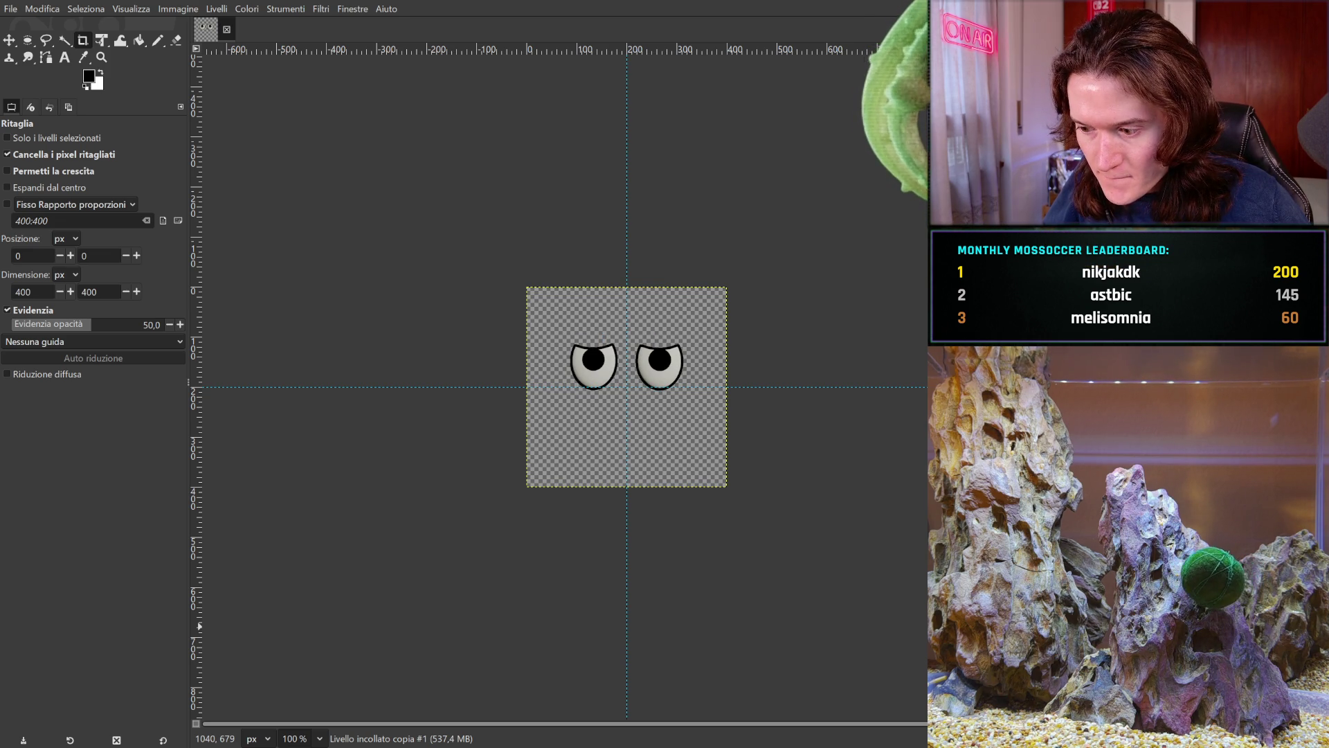
pyautogui.hotkey('ctrl', 'z')
pyautogui.hotkey('ctrl', 'z')
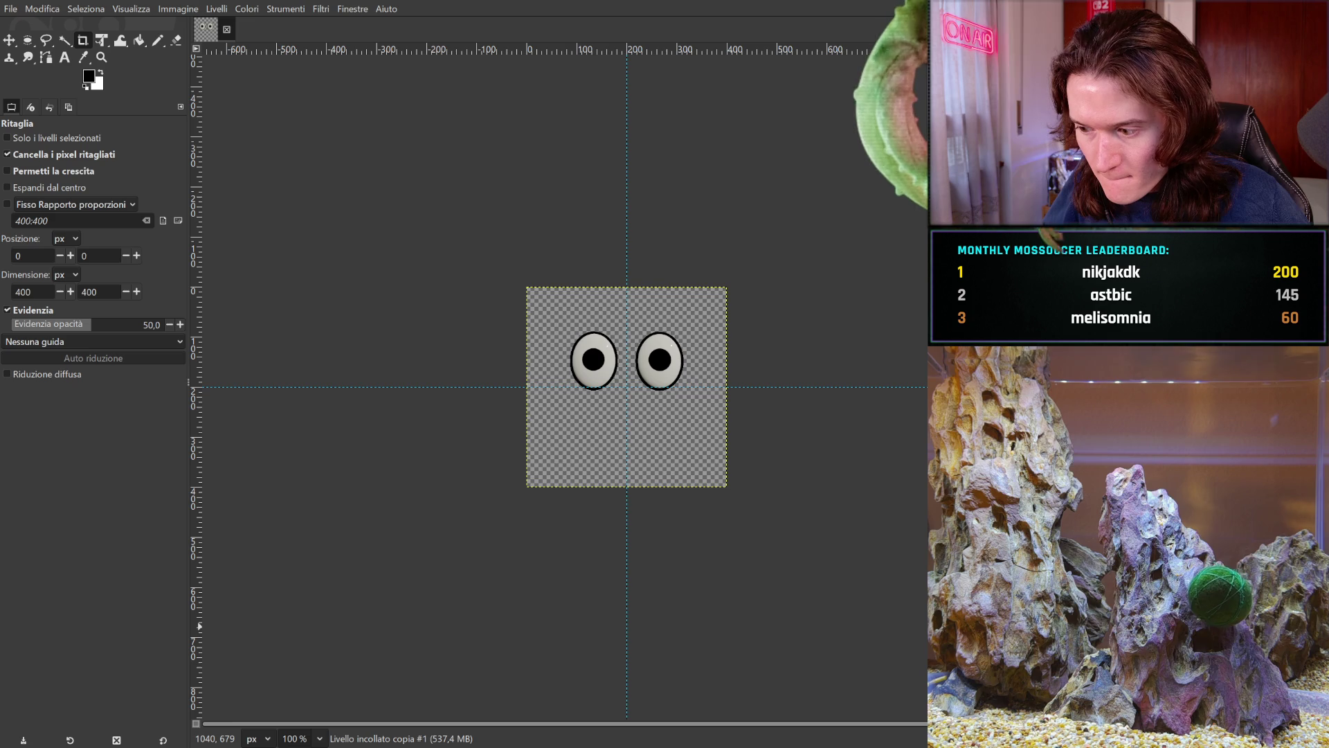
pyautogui.hotkey('ctrl', 'y')
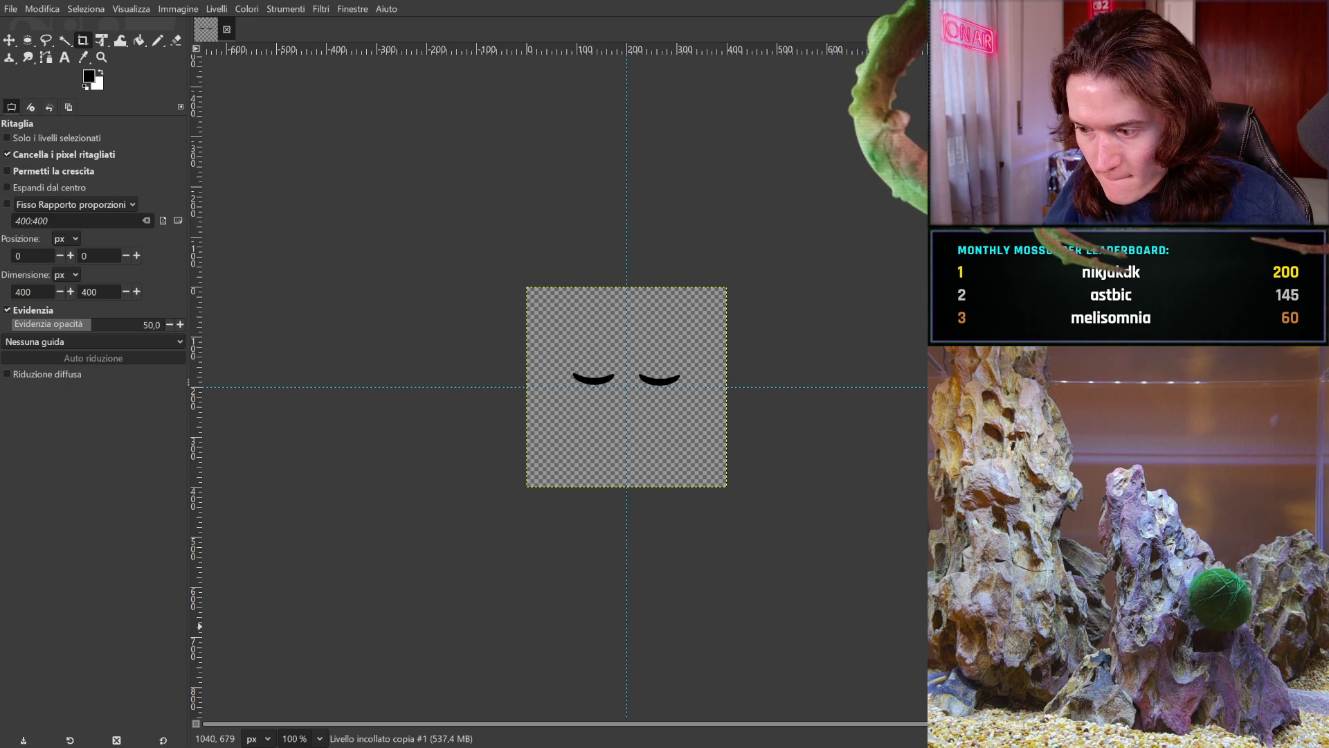
pyautogui.hotkey('ctrl', 'y')
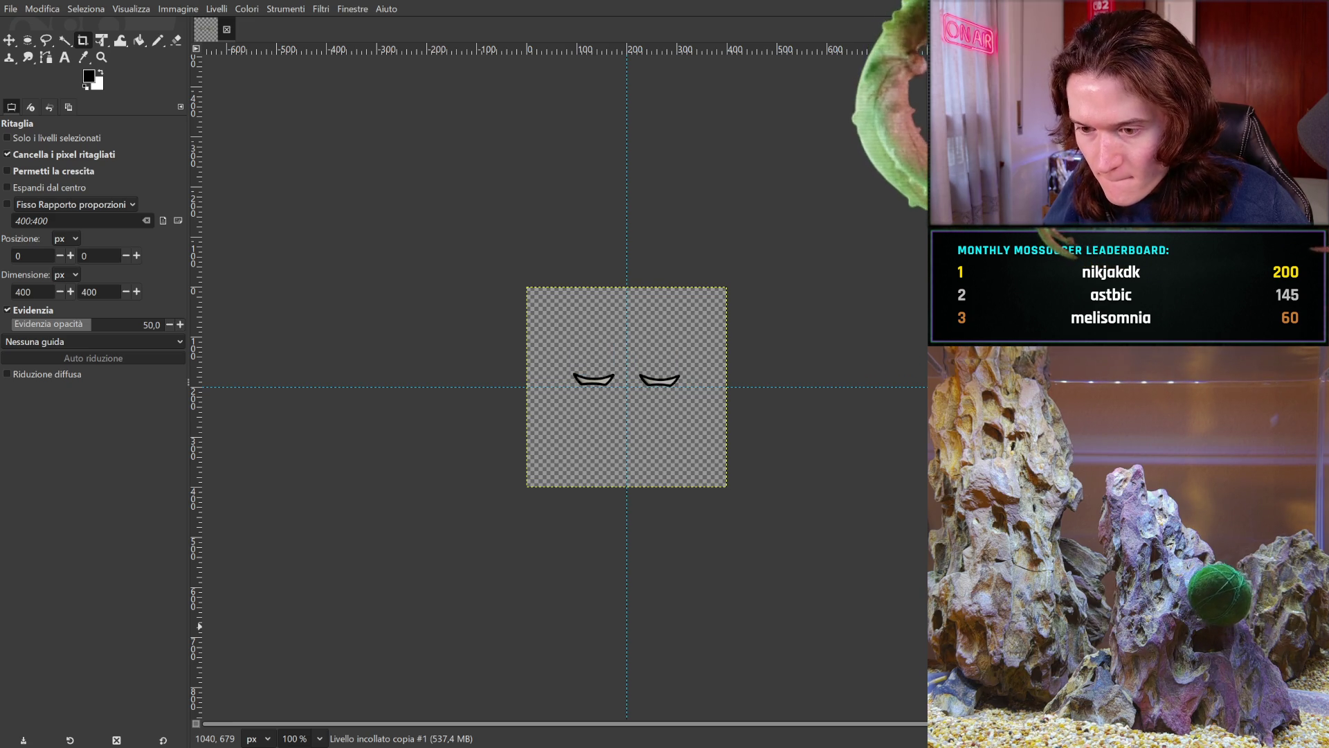
pyautogui.hotkey('ctrl', 'y')
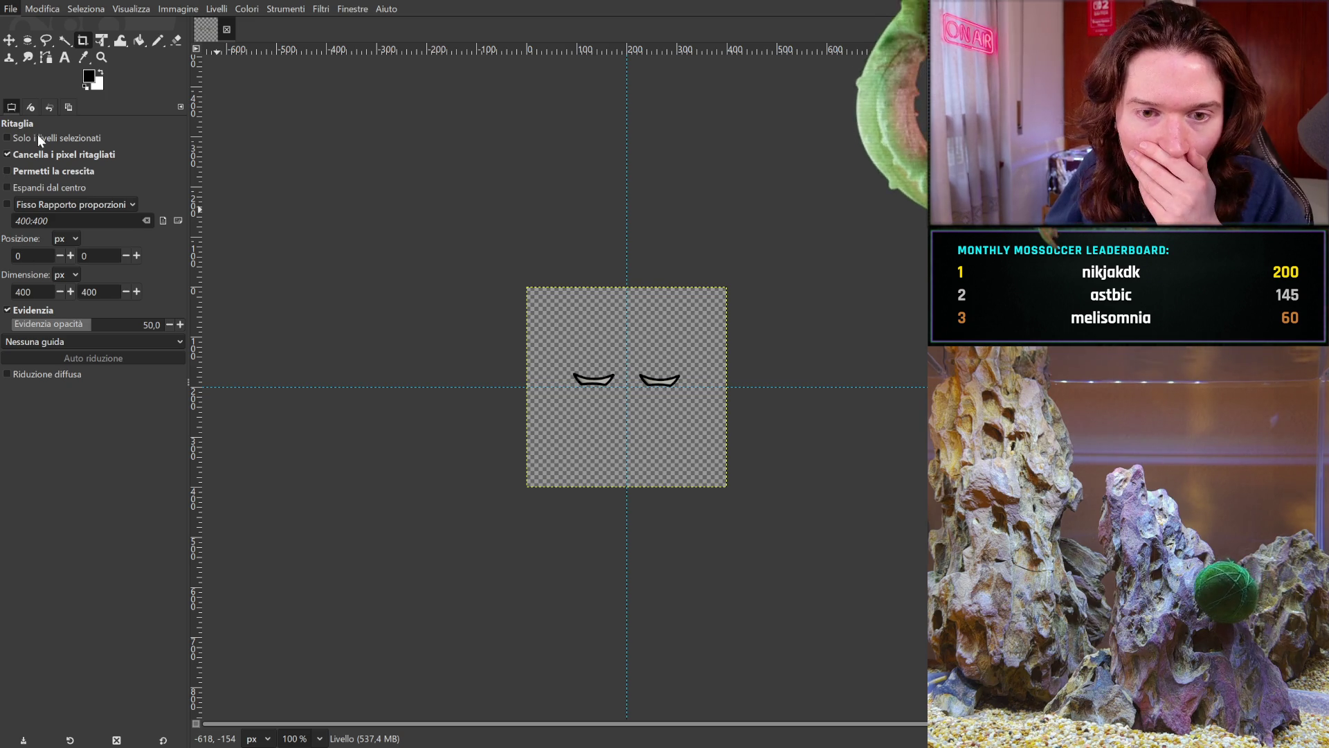
# - Save blink.xcf, export over blink.gif, and zoom the view to 200%
pyautogui.hotkey('ctrl', 's')
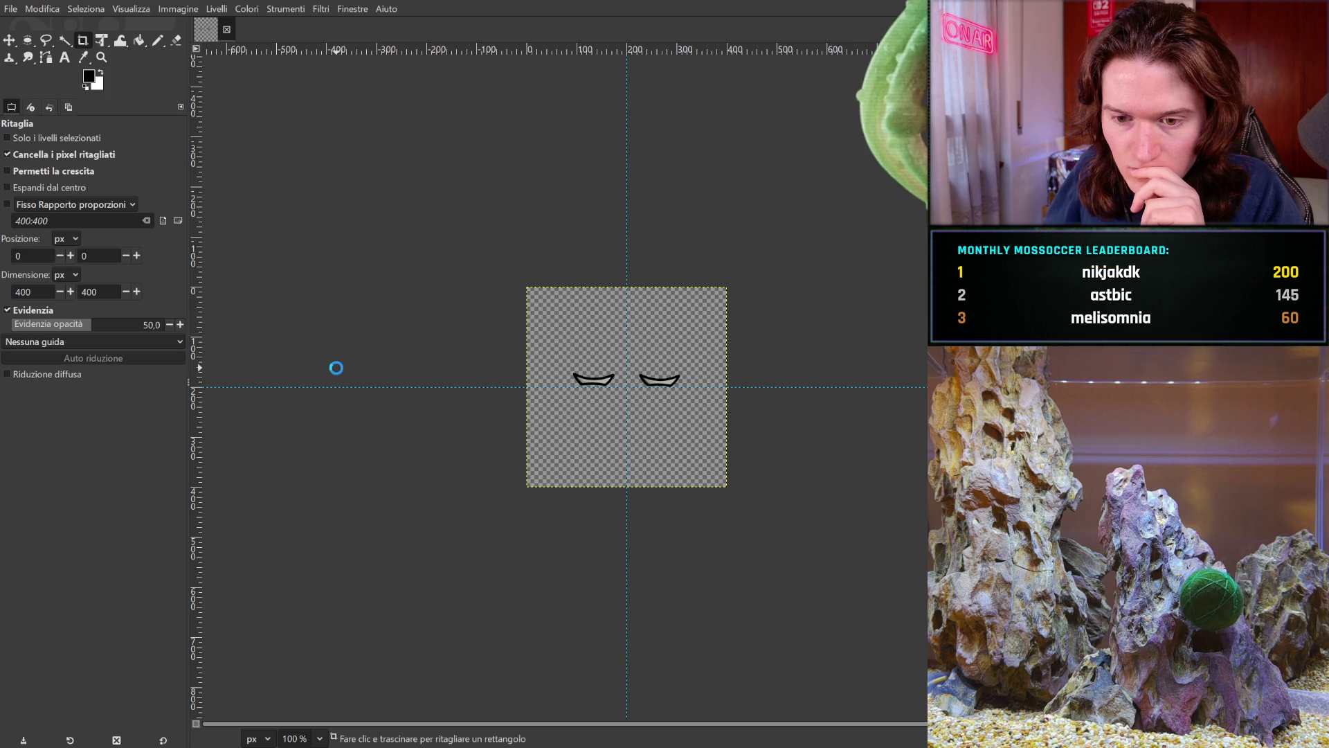
pyautogui.hotkey('ctrl', 'e')
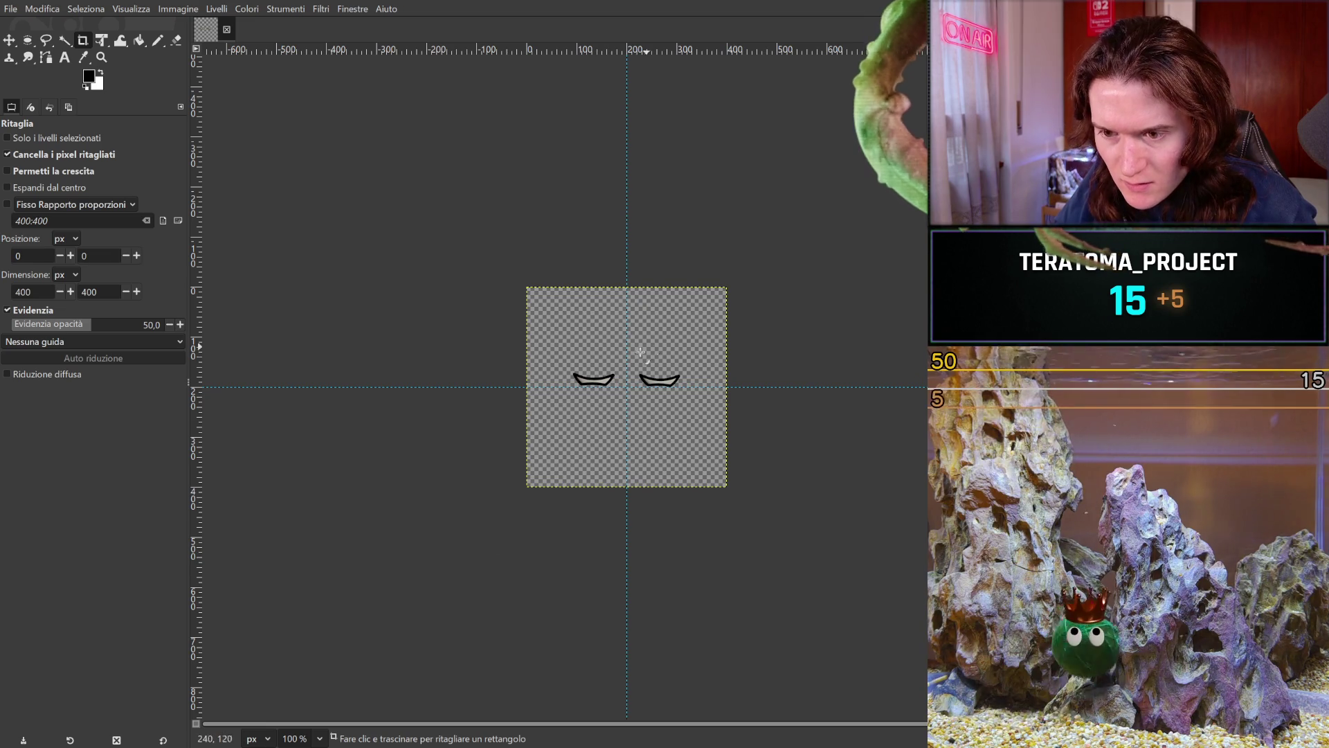
pyautogui.press('2')
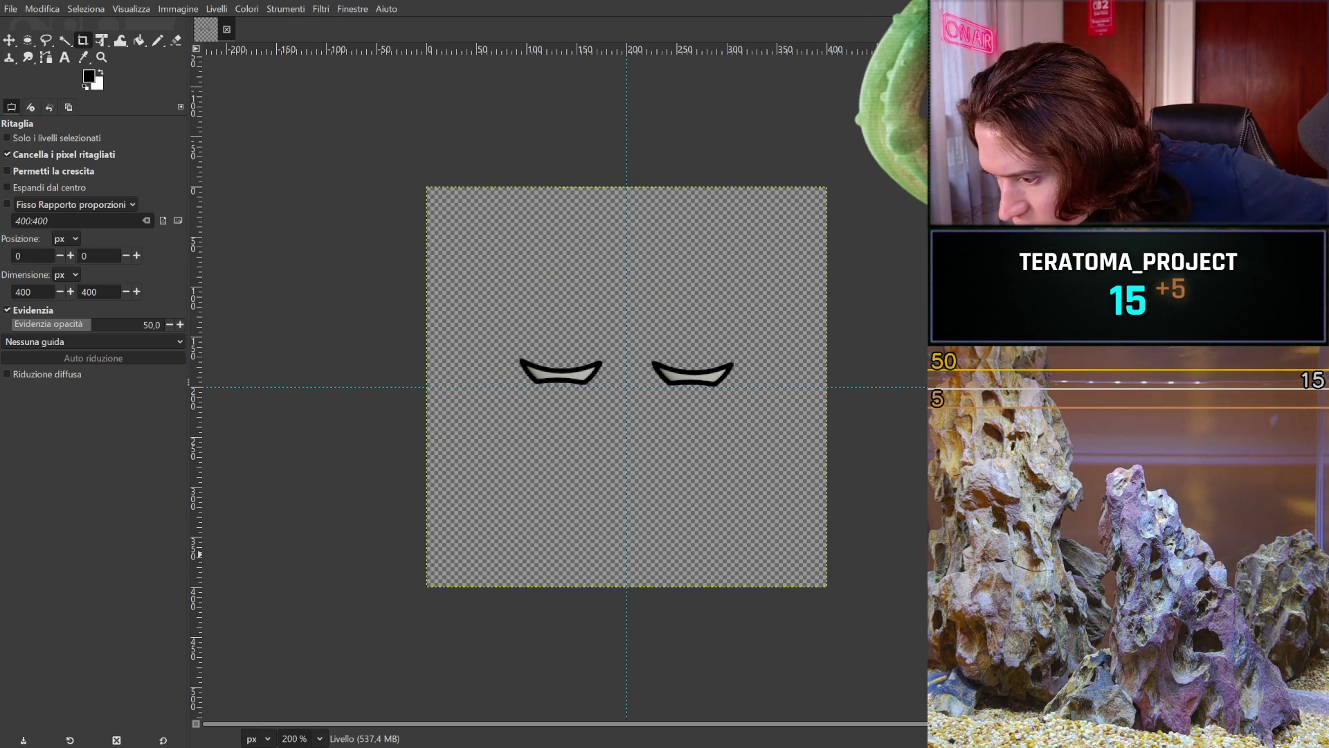
# - Undo/redo to the half-closed eyes with pupils, then mark a 390×396 crop area over the canvas
pyautogui.hotkey('ctrl', 'z')
pyautogui.hotkey('ctrl', 'y')
pyautogui.hotkey('ctrl', 'z')
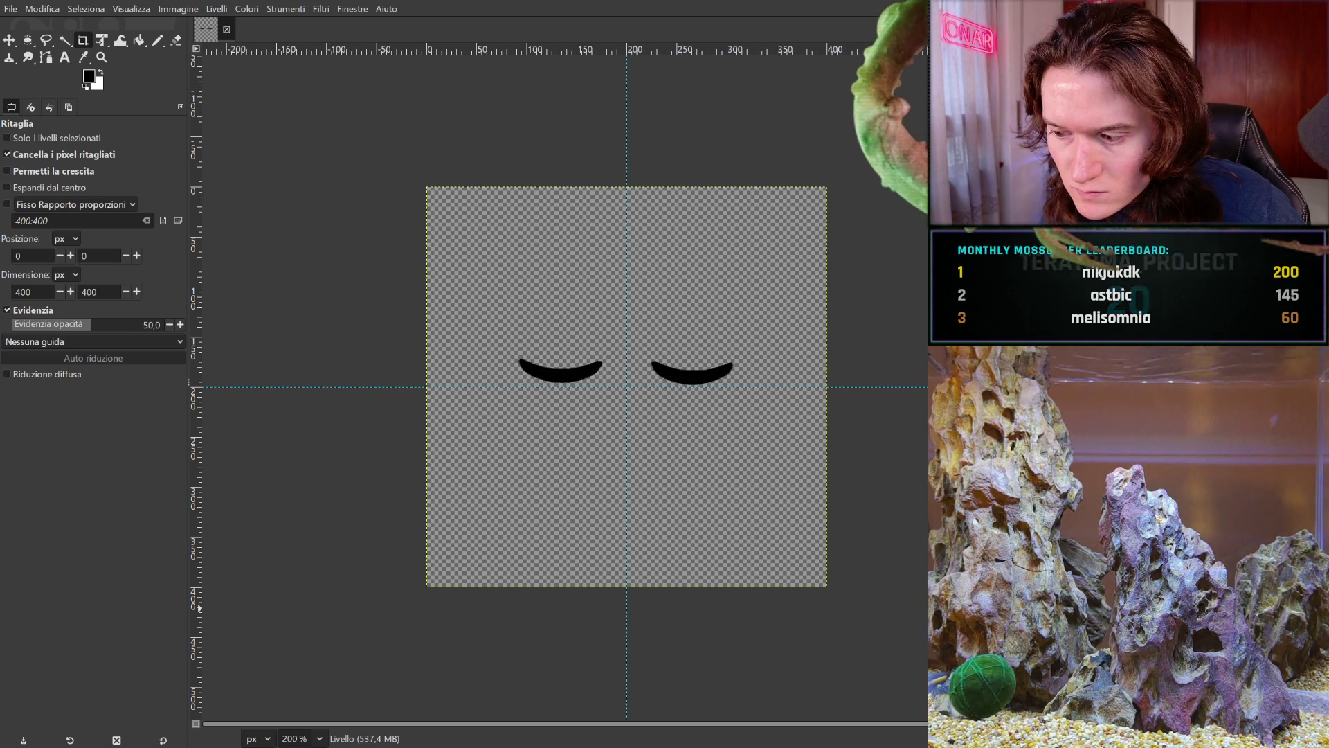
pyautogui.hotkey('ctrl', 'y')
pyautogui.hotkey('ctrl', 'y')
pyautogui.hotkey('ctrl', 'y')
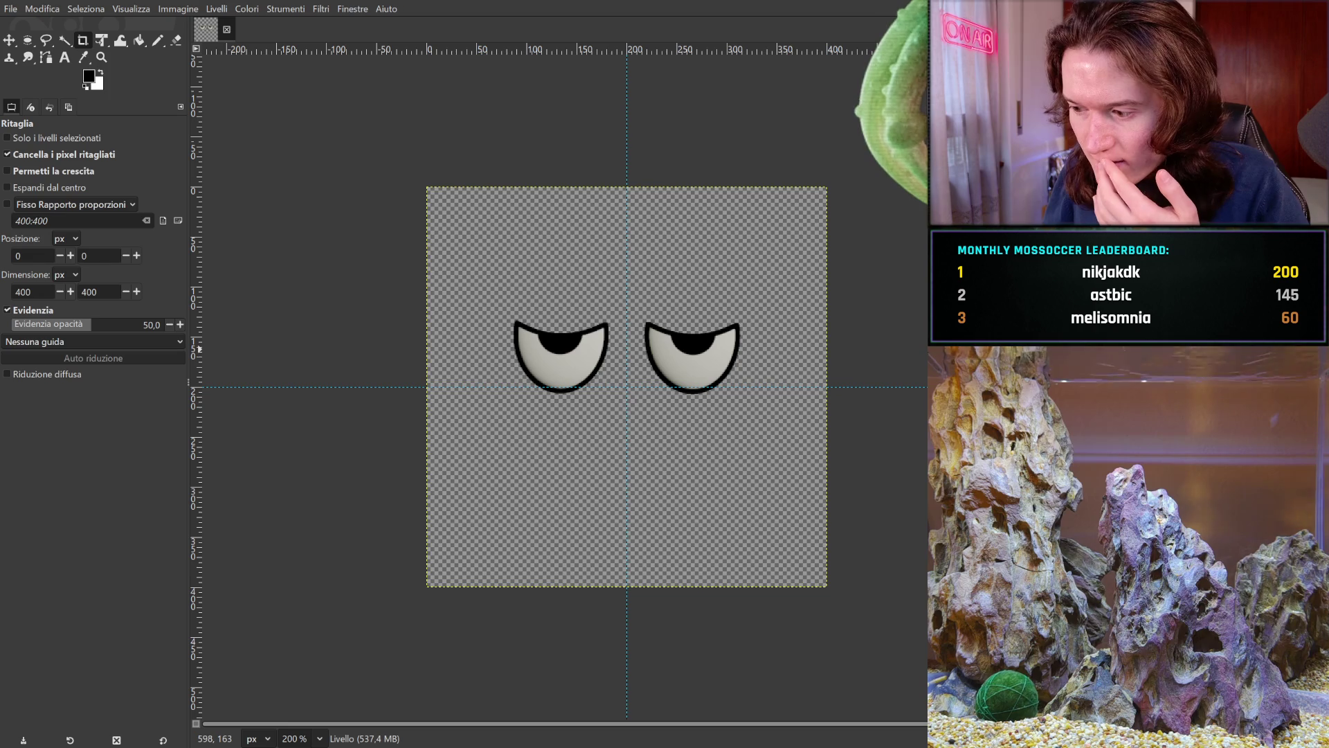
pyautogui.hotkey('ctrl', 'y')
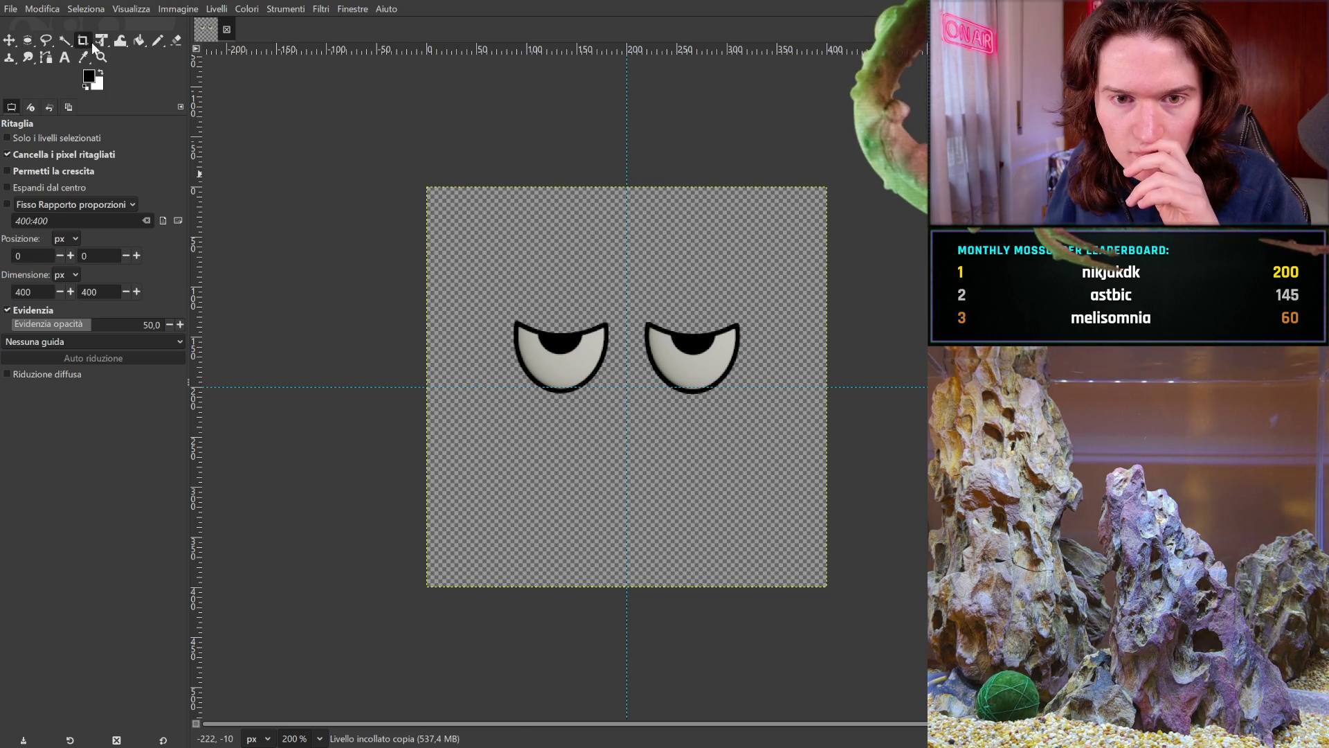
pyautogui.moveTo(437, 191)
pyautogui.mouseDown()
pyautogui.moveTo(526, 291)
pyautogui.moveTo(923, 605)
pyautogui.mouseUp()
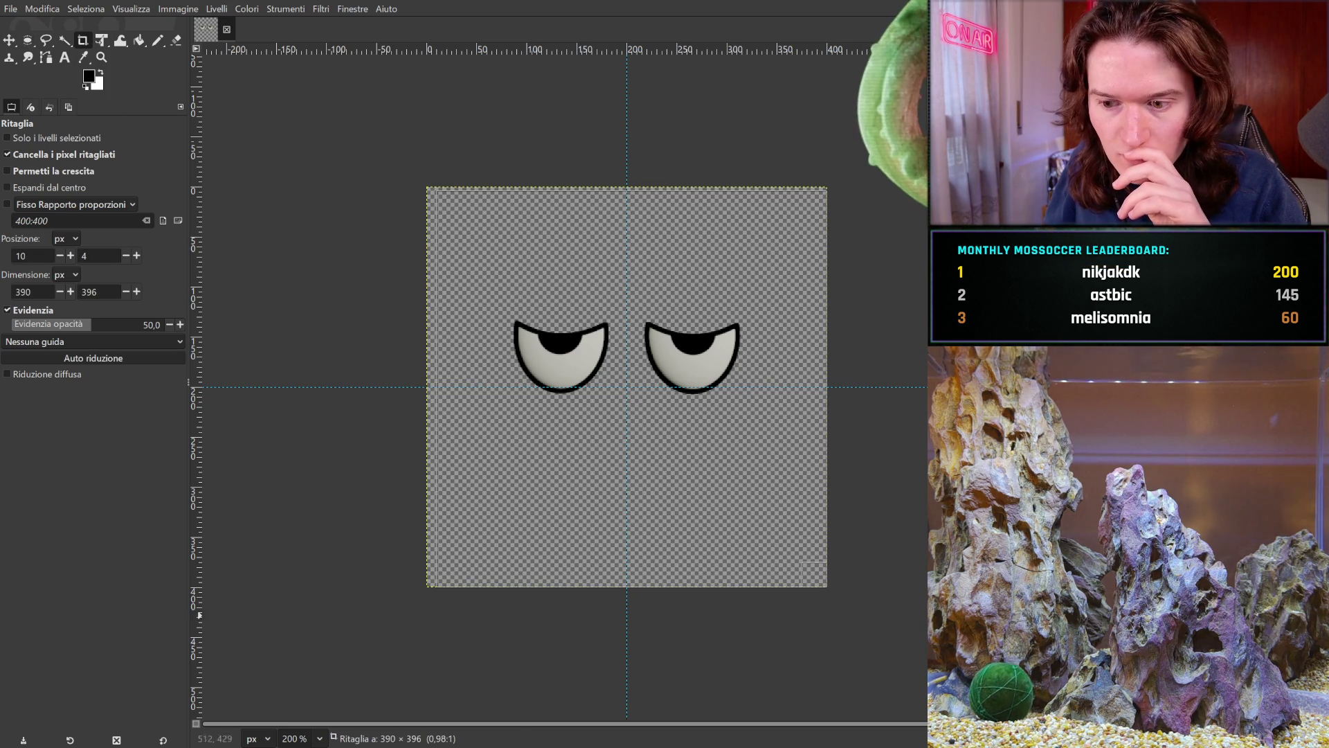
# - Apply a full-canvas crop, then draw a 393×393 crop rectangle and cancel it
pyautogui.click(450, 201)
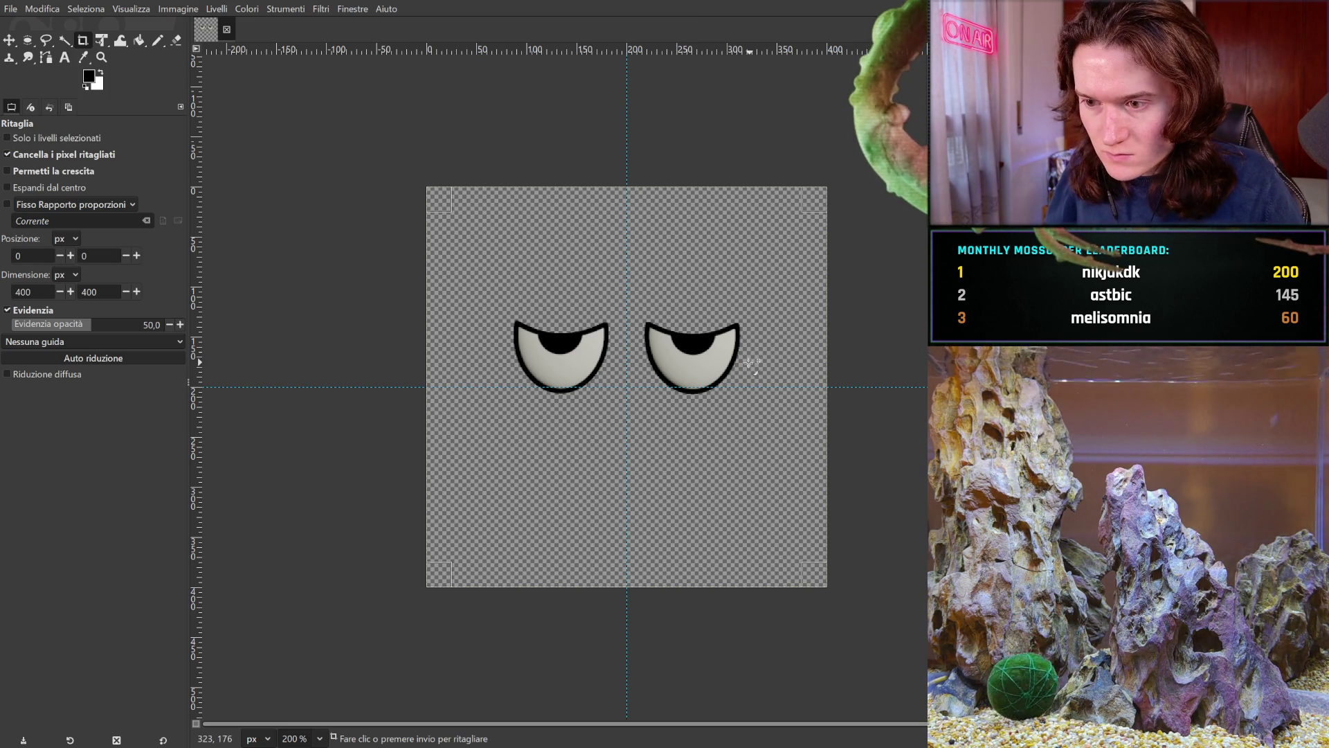
pyautogui.press('Return')
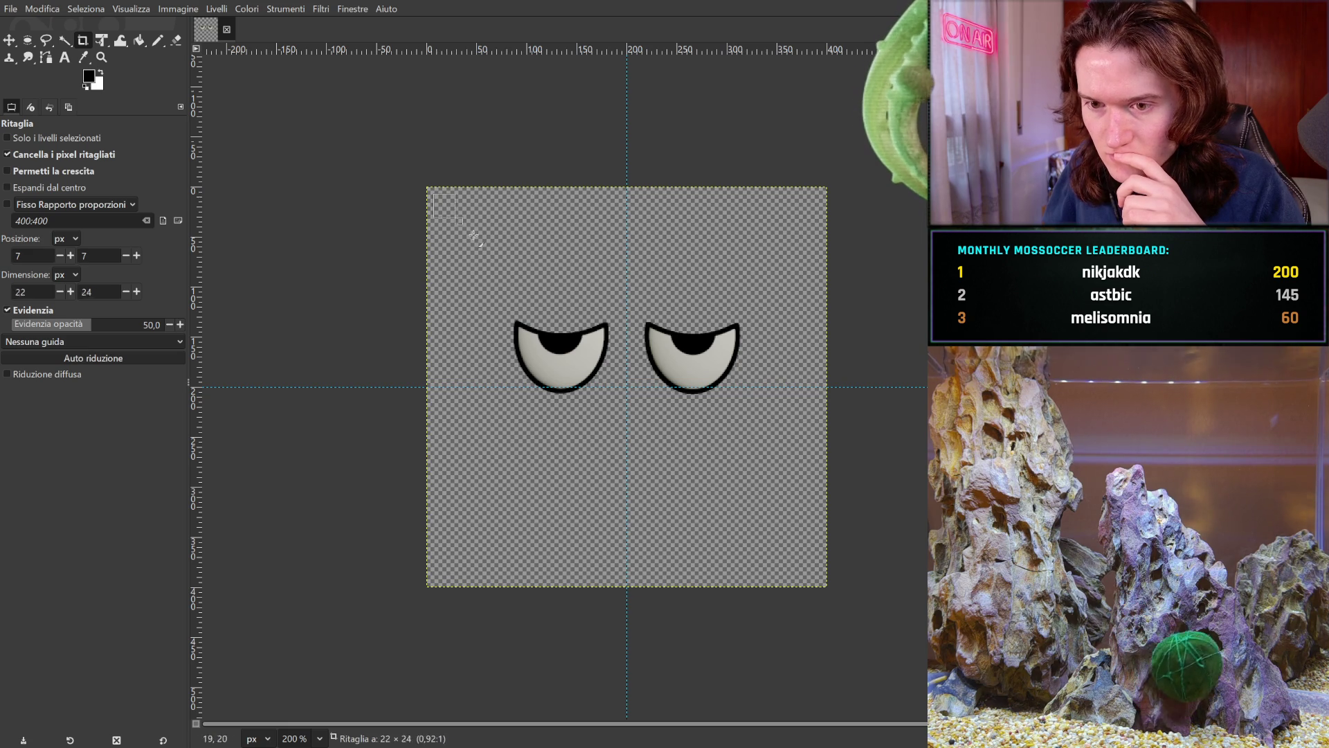
pyautogui.moveTo(434, 194); pyautogui.dragTo(899, 629)
pyautogui.press('Escape')
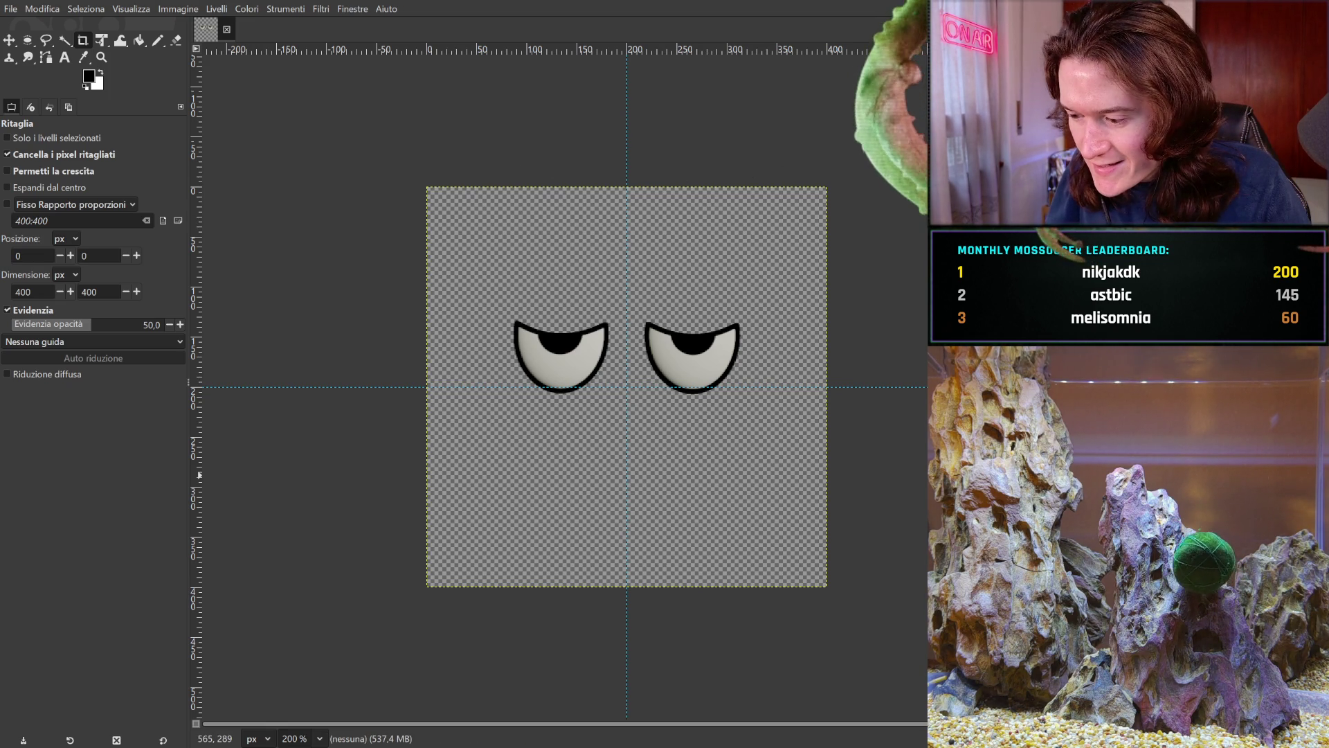
# - Toggle undo and redo a few times, ending with the half-lidded eyes removed from the canvas
pyautogui.hotkey('ctrl', 'z')
pyautogui.hotkey('ctrl', 'y')
pyautogui.hotkey('ctrl', 'z')
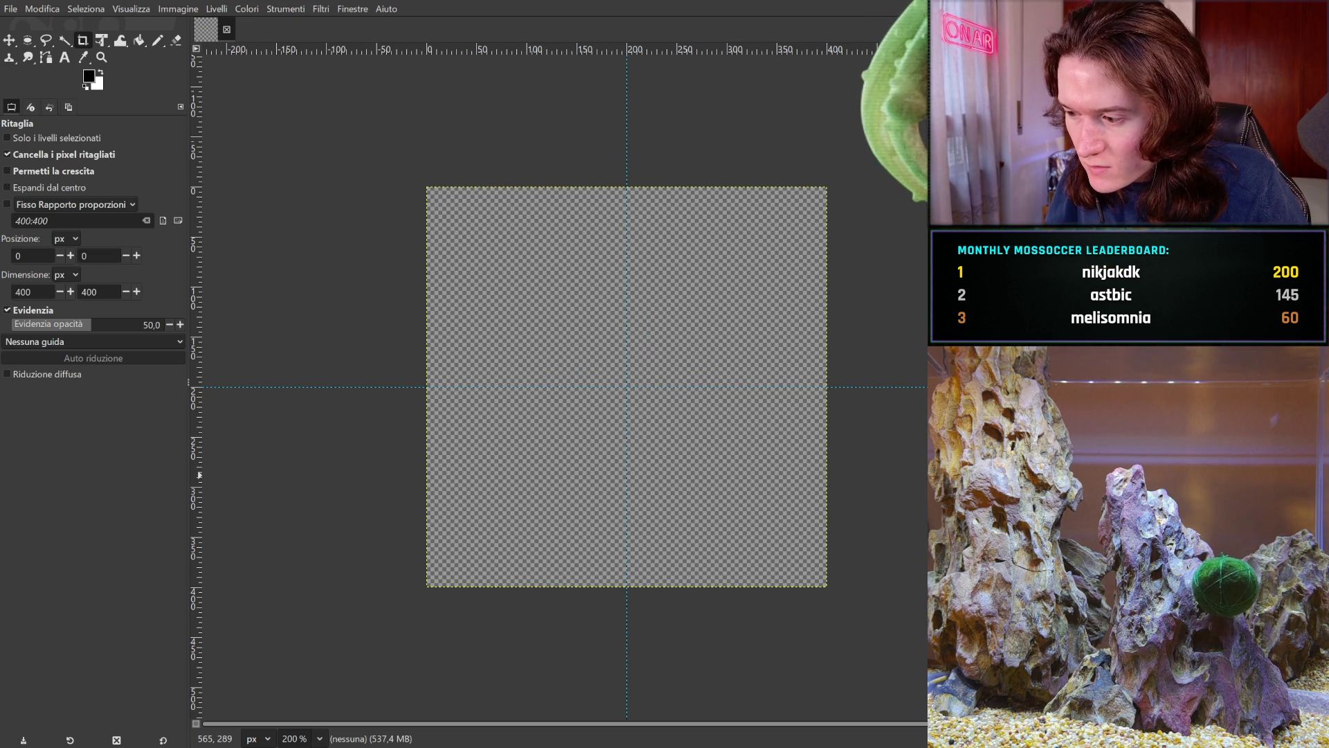
pyautogui.hotkey('ctrl', 'y')
pyautogui.hotkey('ctrl', 'z')
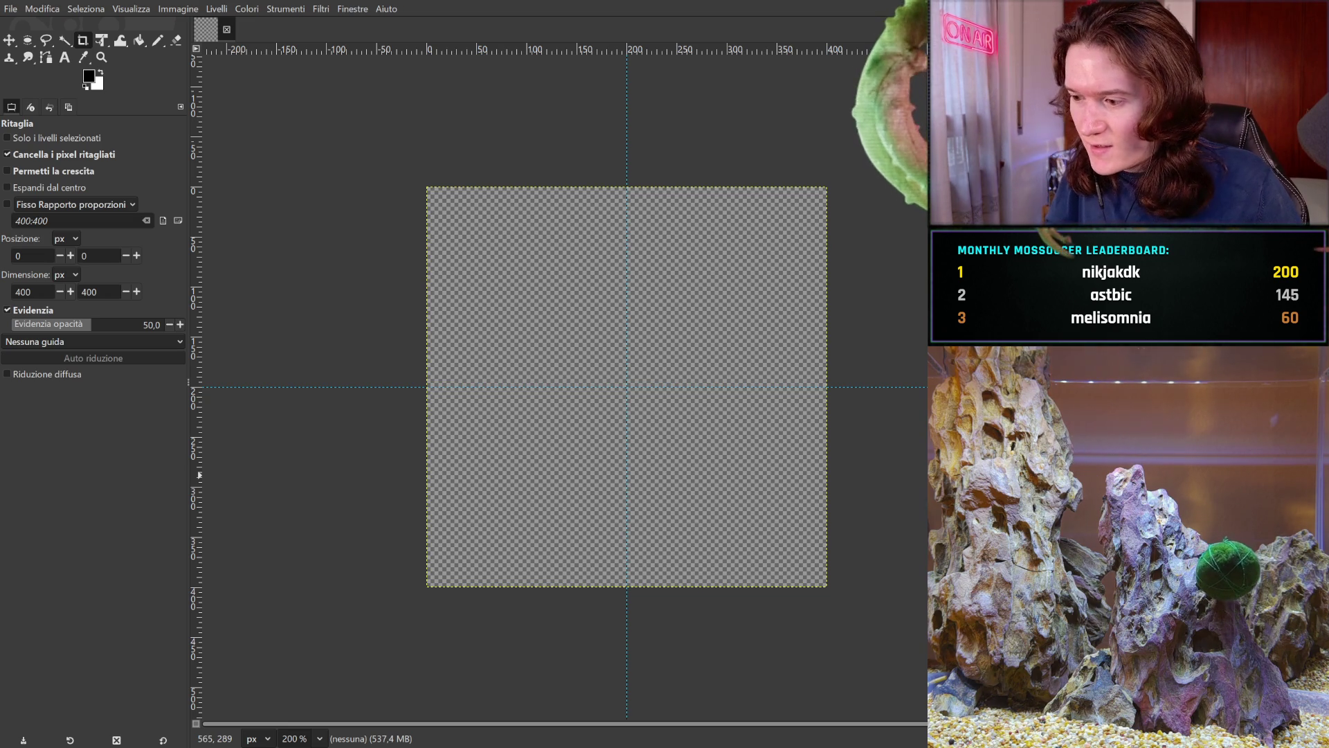
# - Preview the frames from wide-open eyes through lowering lids to the closed black crescent
pyautogui.hotkey('ctrl', 'z')
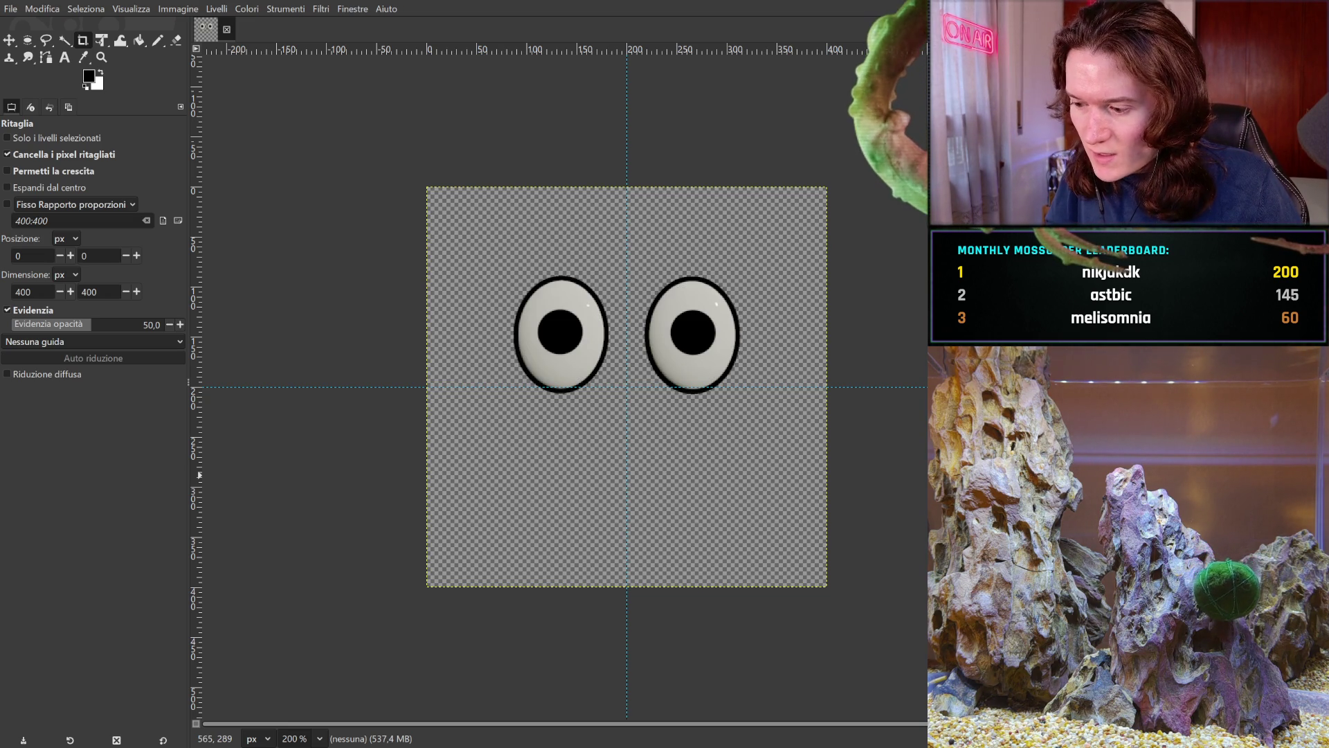
pyautogui.hotkey('ctrl', 'z')
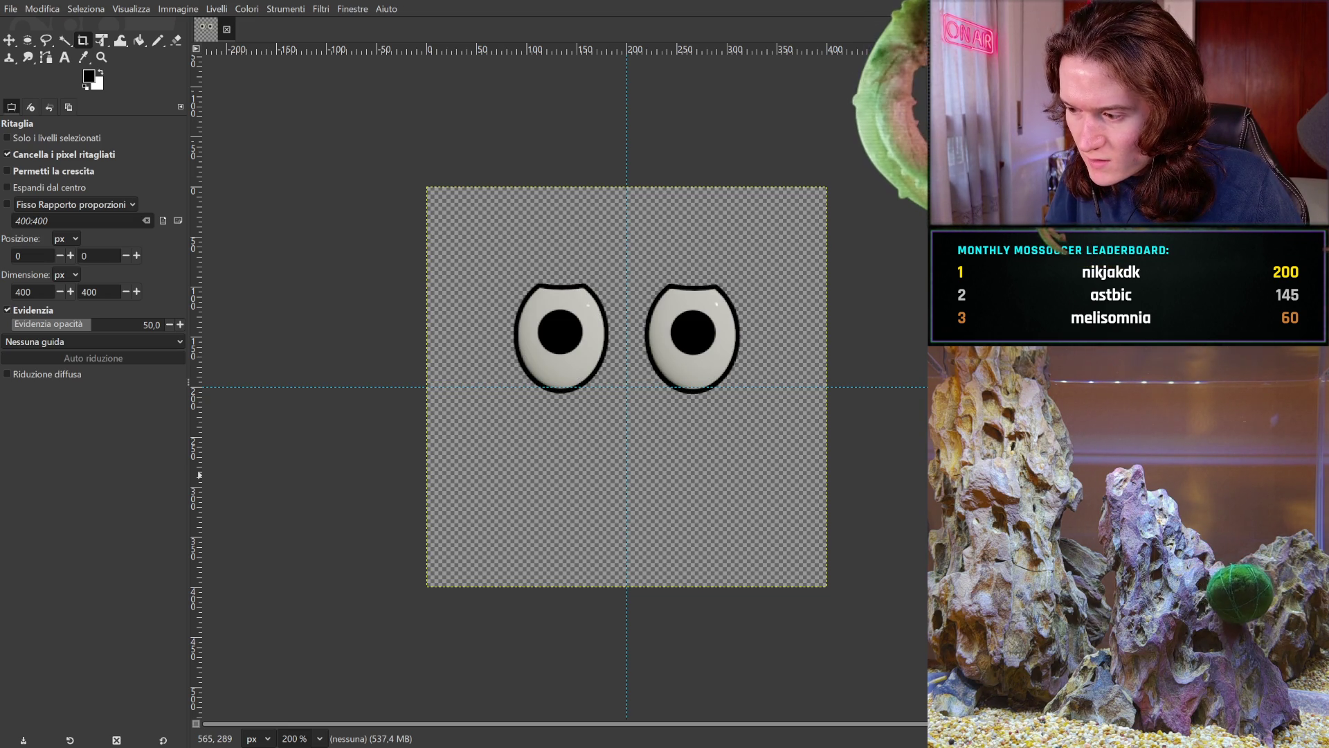
pyautogui.hotkey('ctrl', 'z')
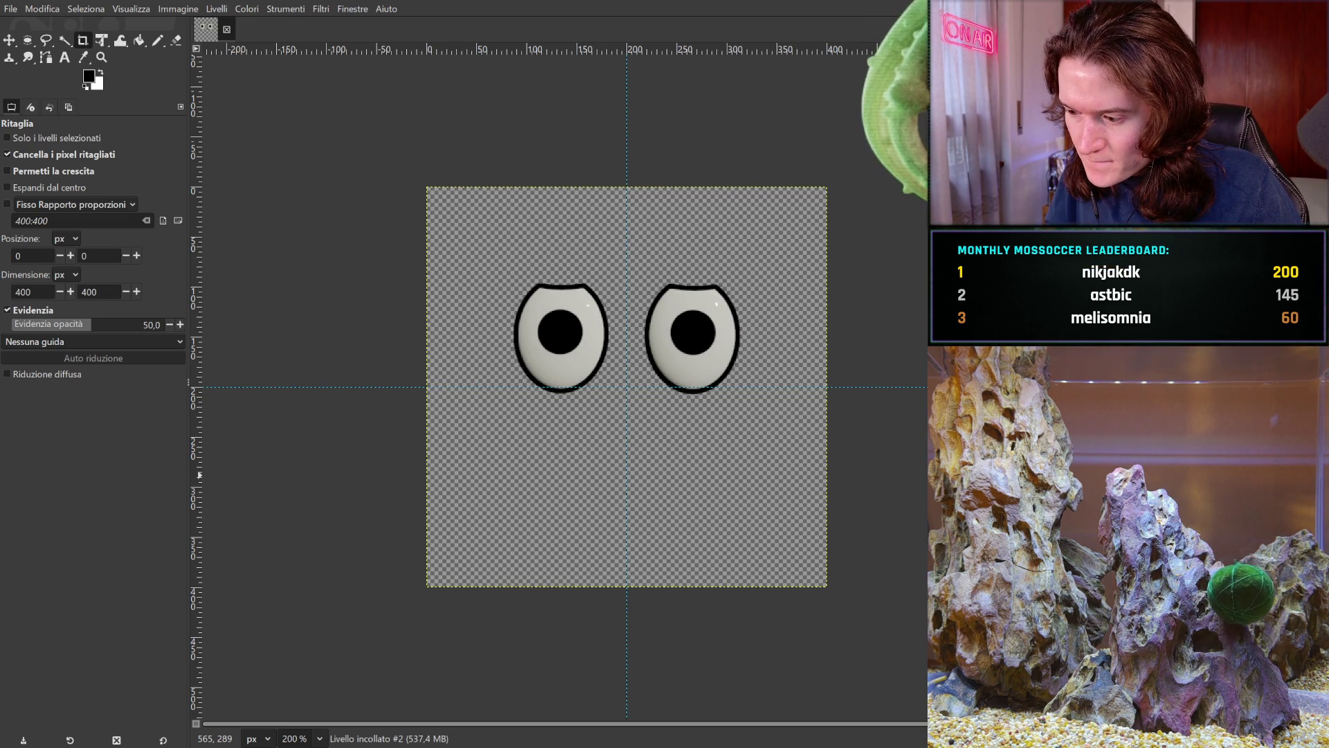
pyautogui.hotkey('ctrl', 'z')
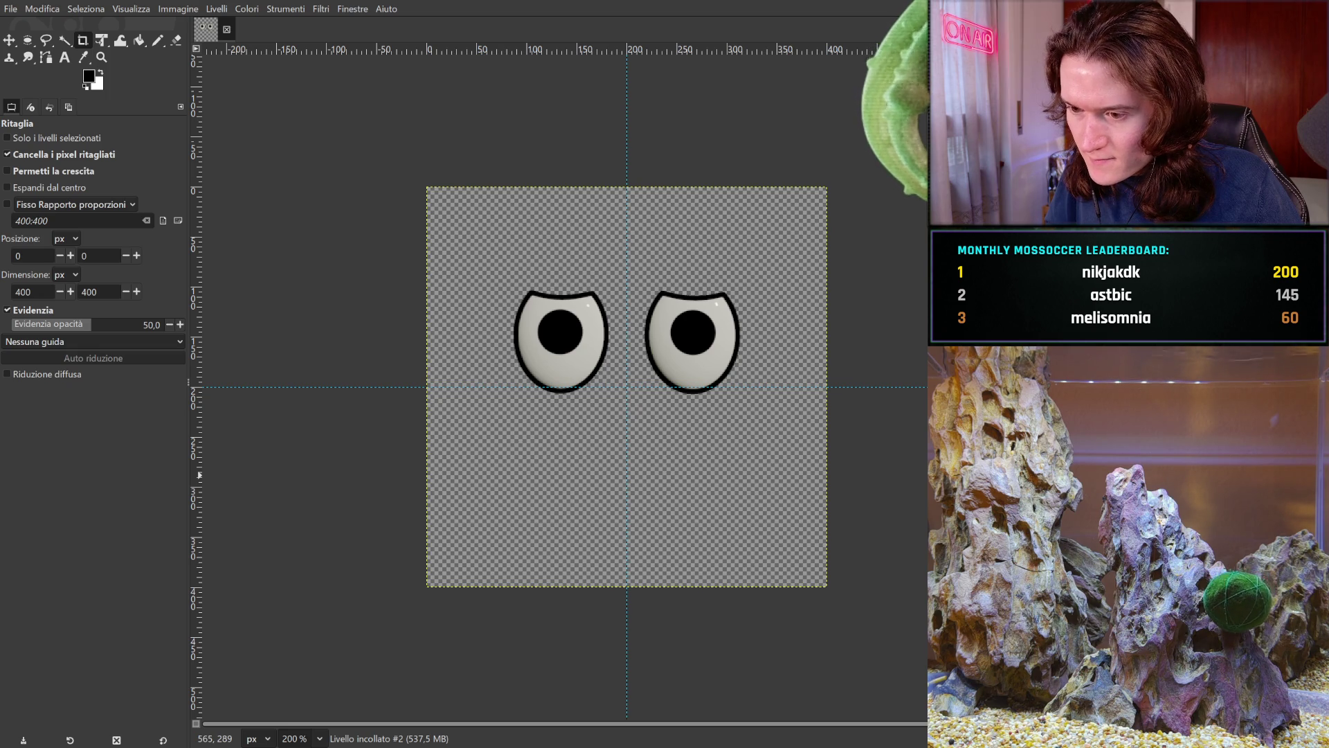
pyautogui.hotkey('ctrl', 'z')
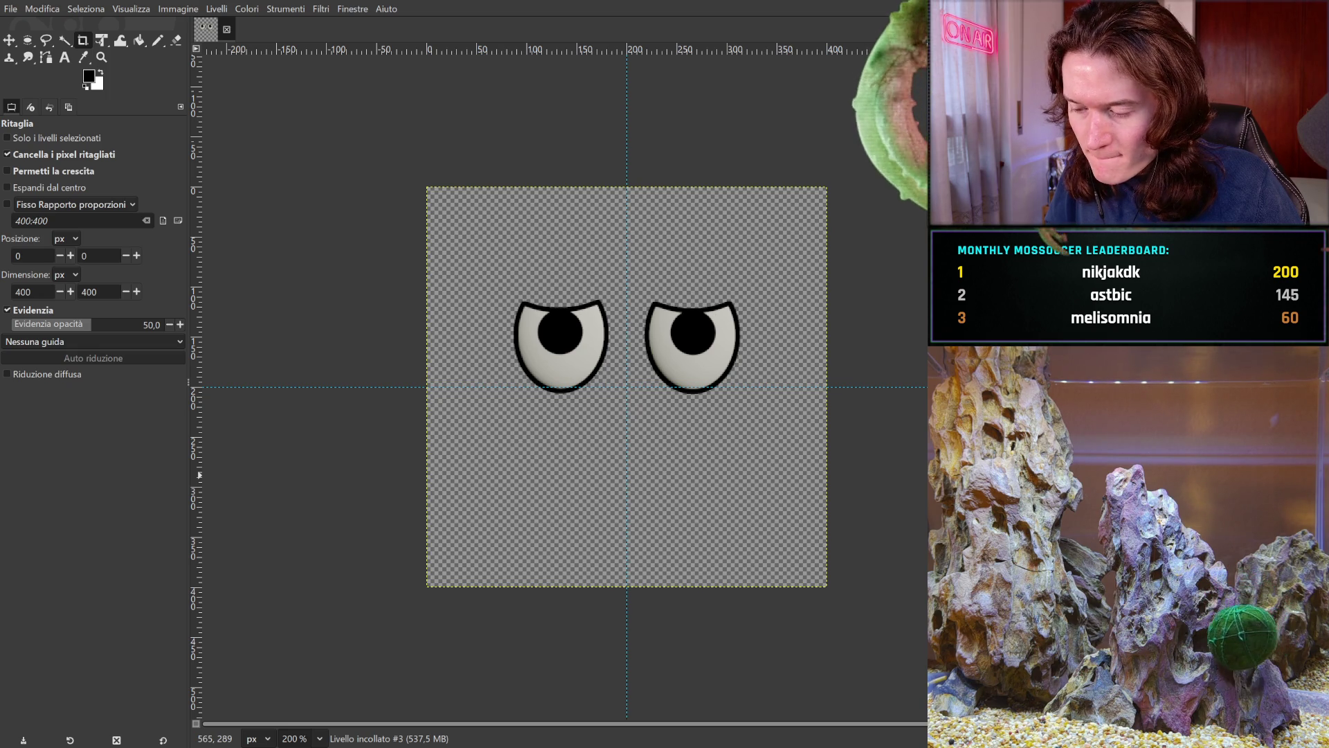
pyautogui.hotkey('ctrl', 'z')
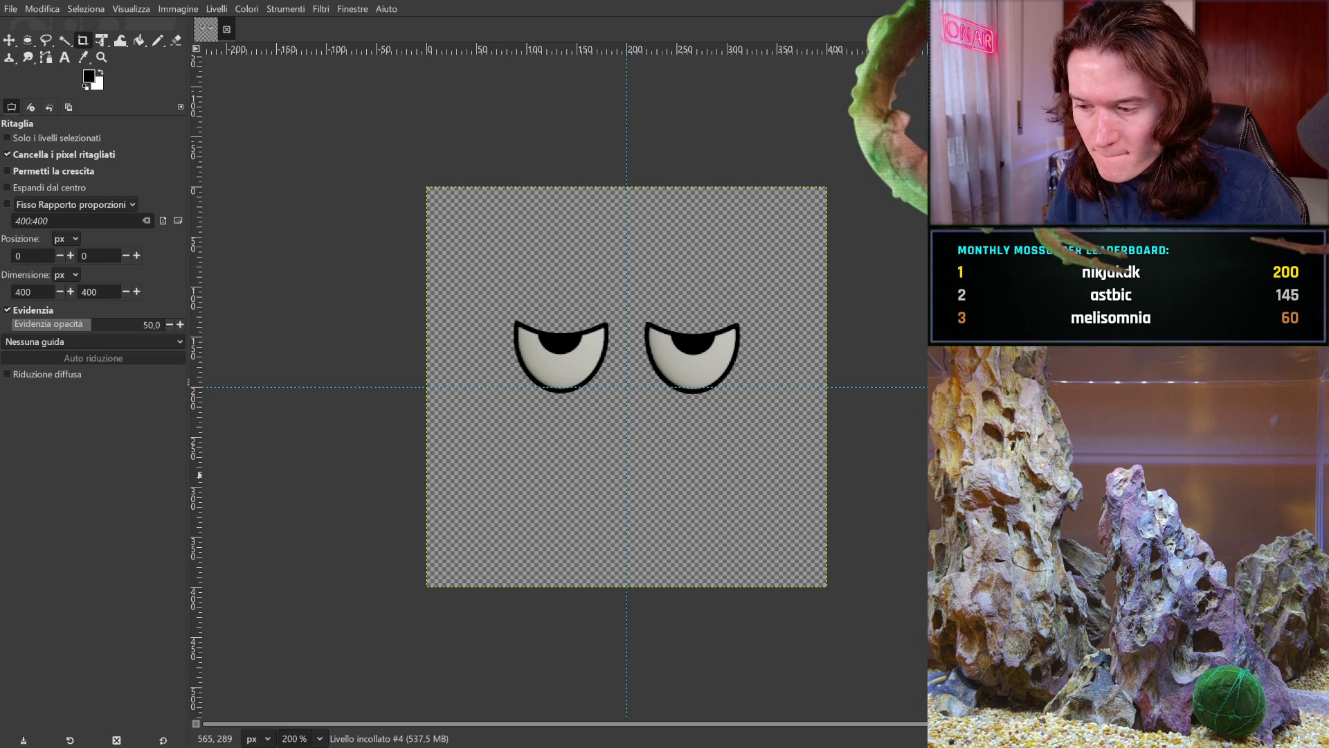
pyautogui.hotkey('ctrl', 'z')
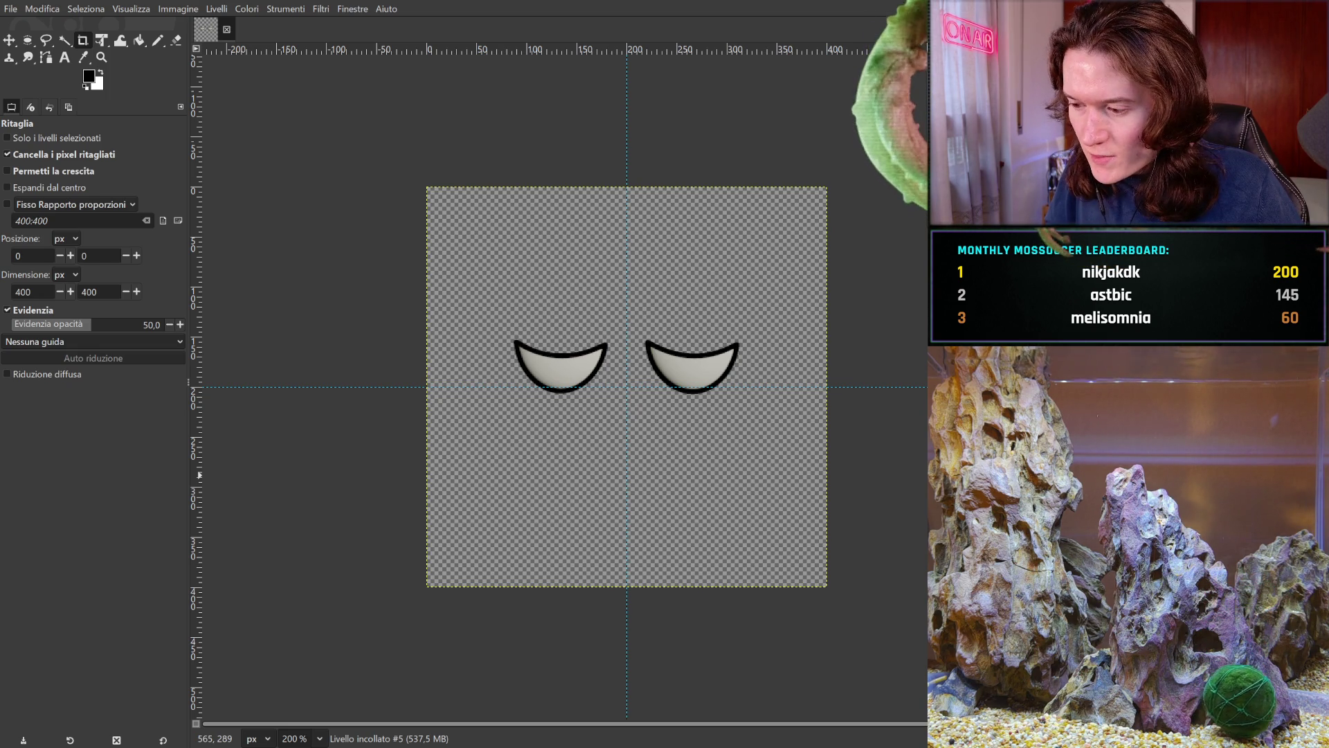
pyautogui.hotkey('ctrl', 'z')
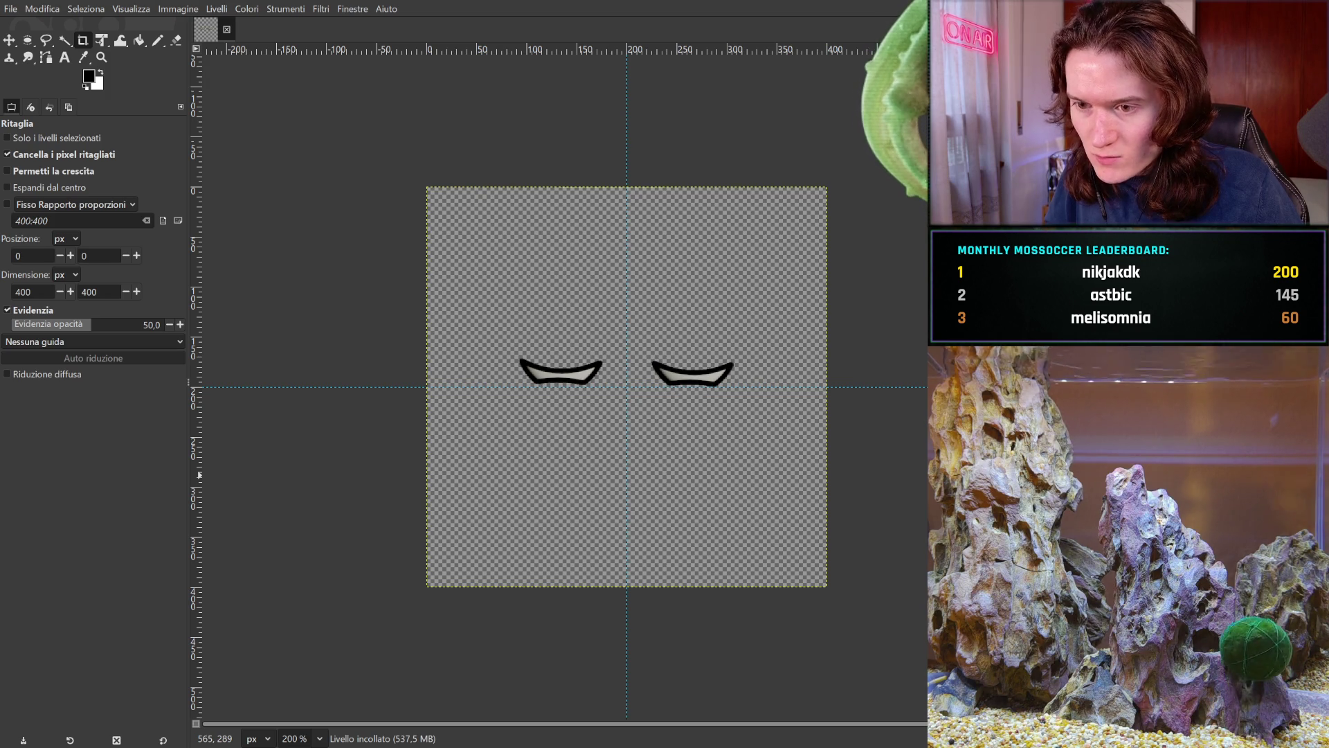
pyautogui.hotkey('ctrl', 'z')
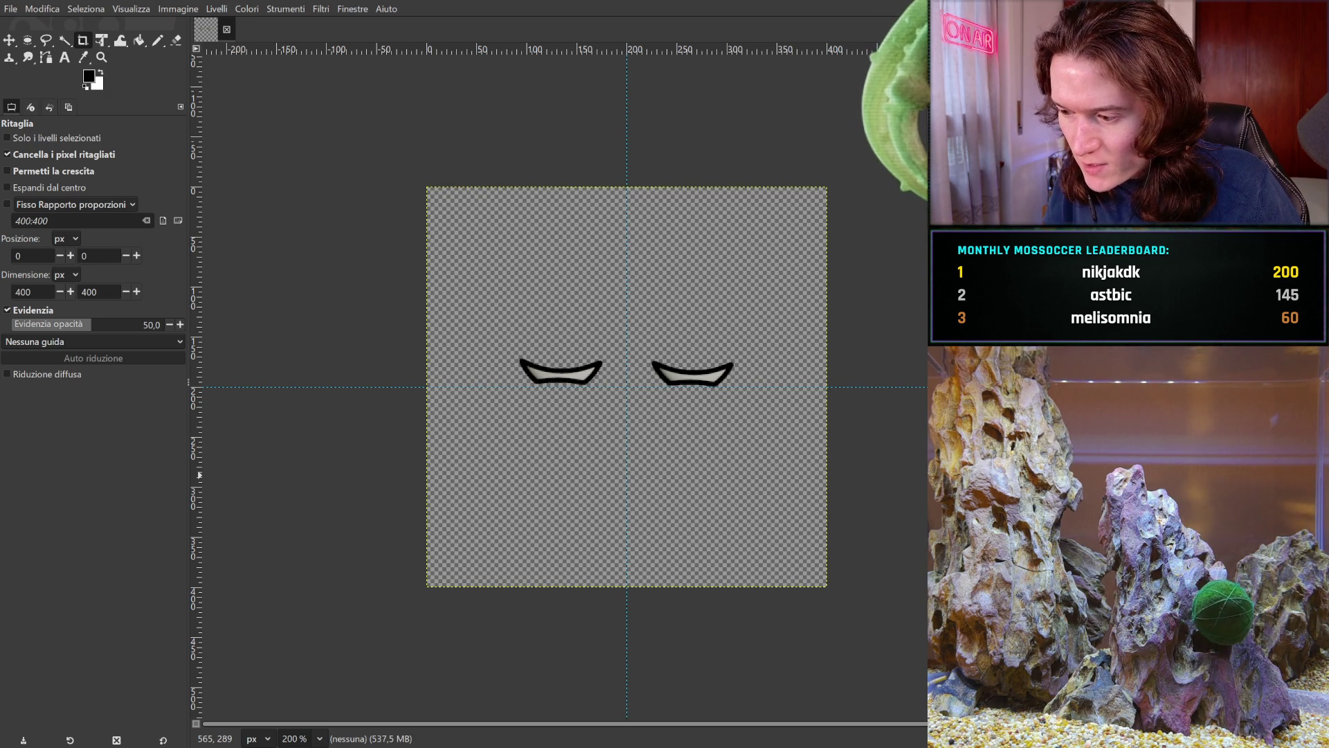
pyautogui.hotkey('ctrl', 'z')
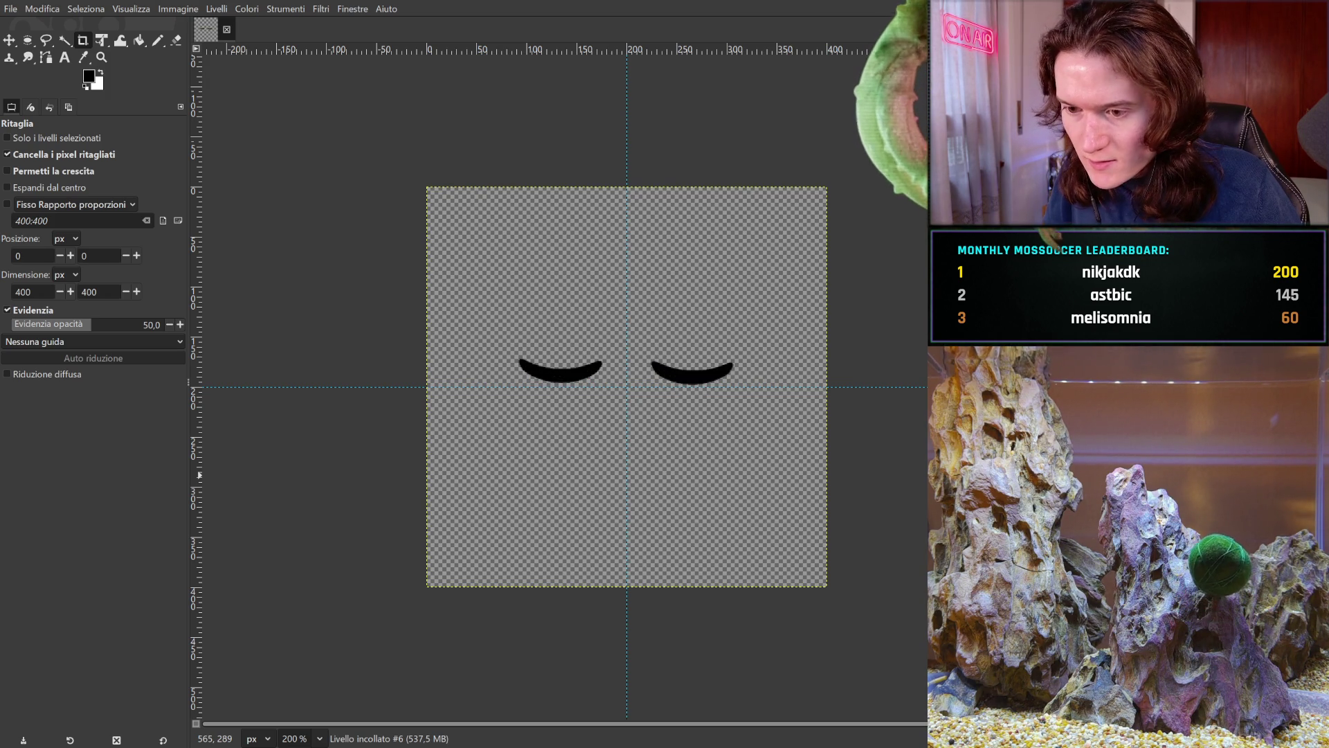
# - Step back through the thin-slit and half-closed frames to the wide-open rounded eyes
pyautogui.hotkey('ctrl', 'z')
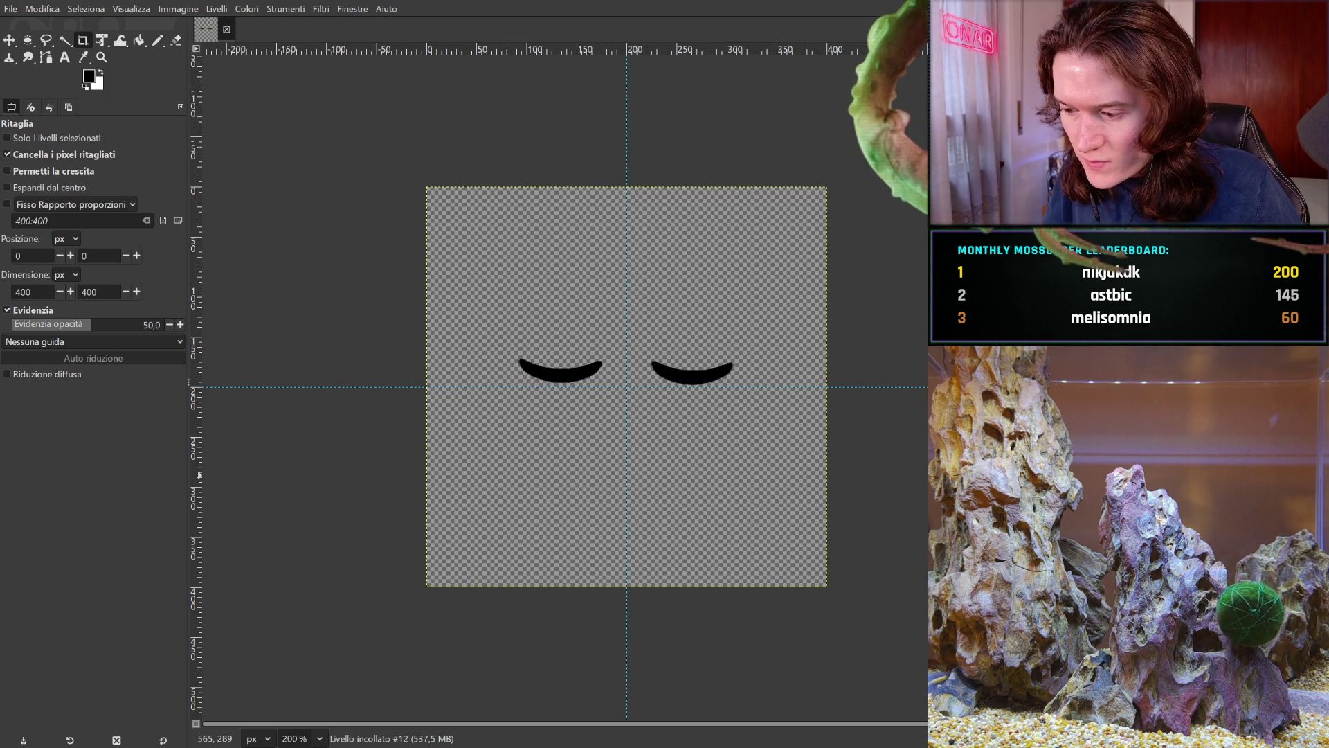
pyautogui.hotkey('ctrl', 'z')
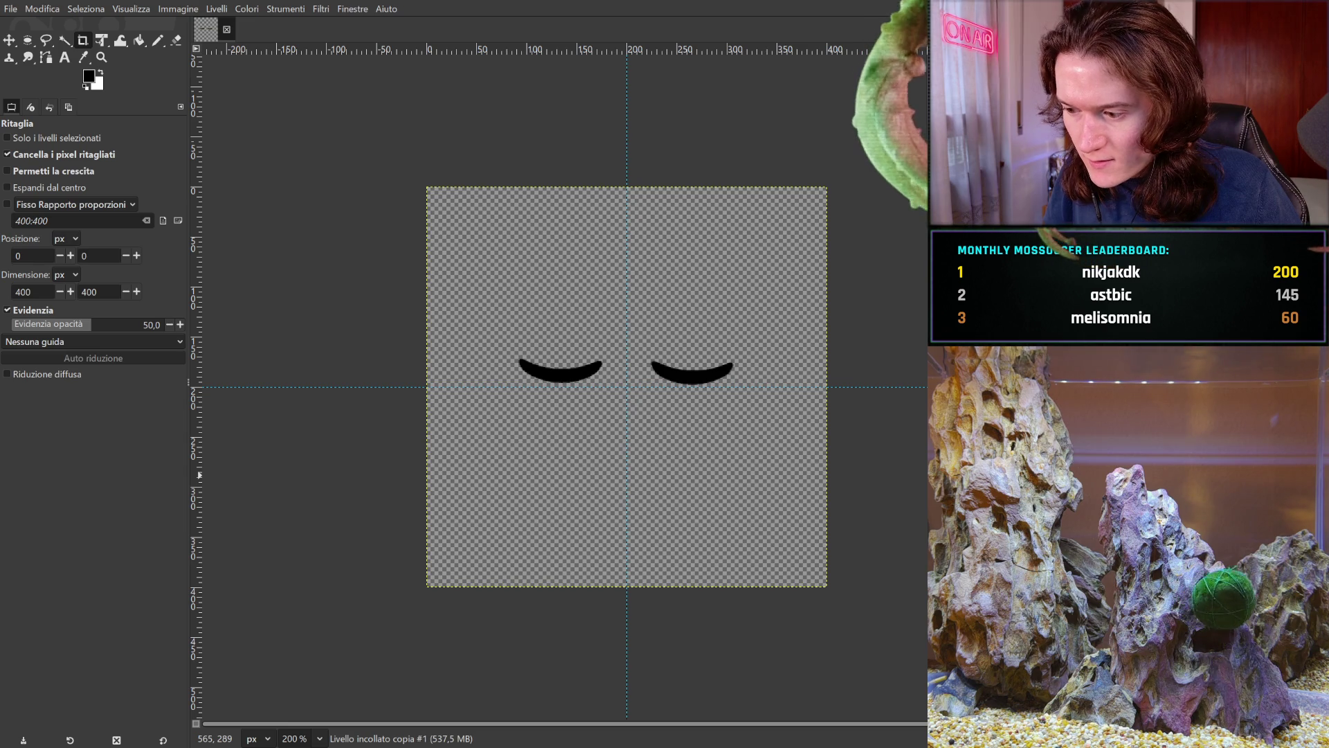
pyautogui.hotkey('ctrl', 'z')
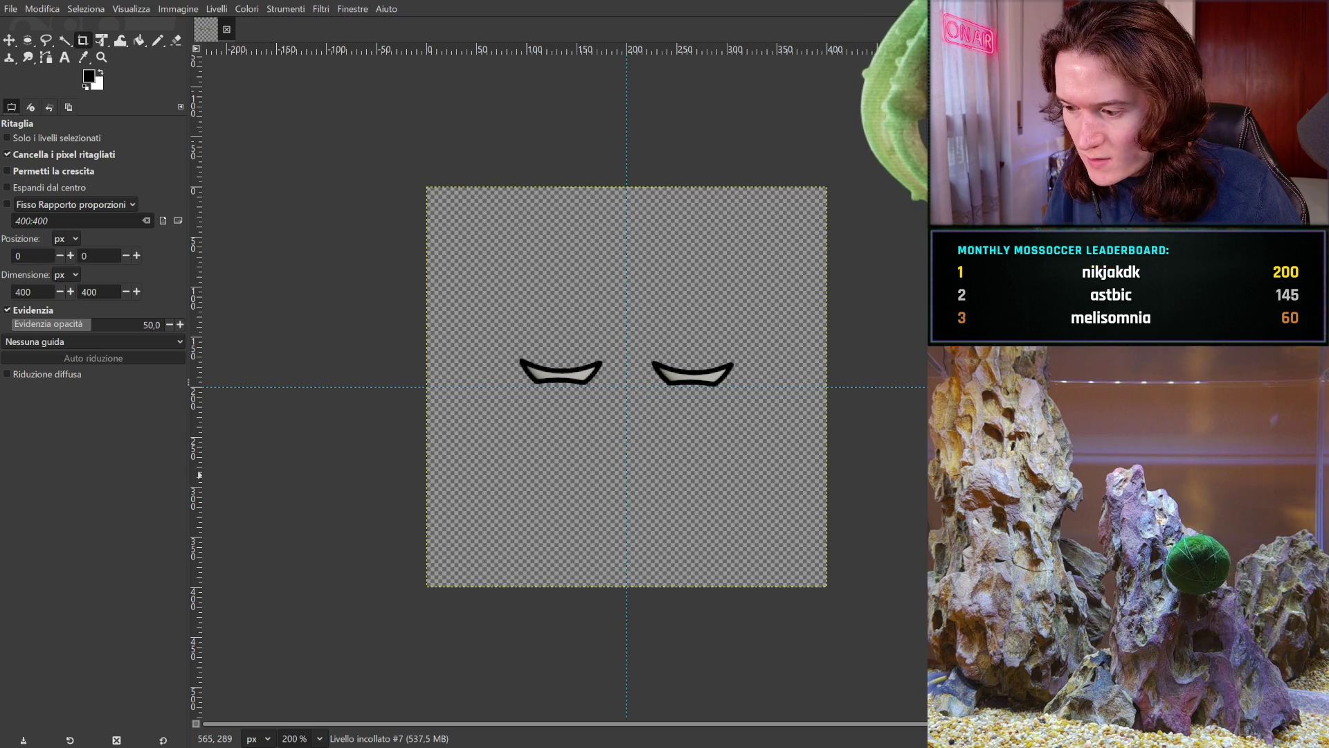
pyautogui.hotkey('ctrl', 'z')
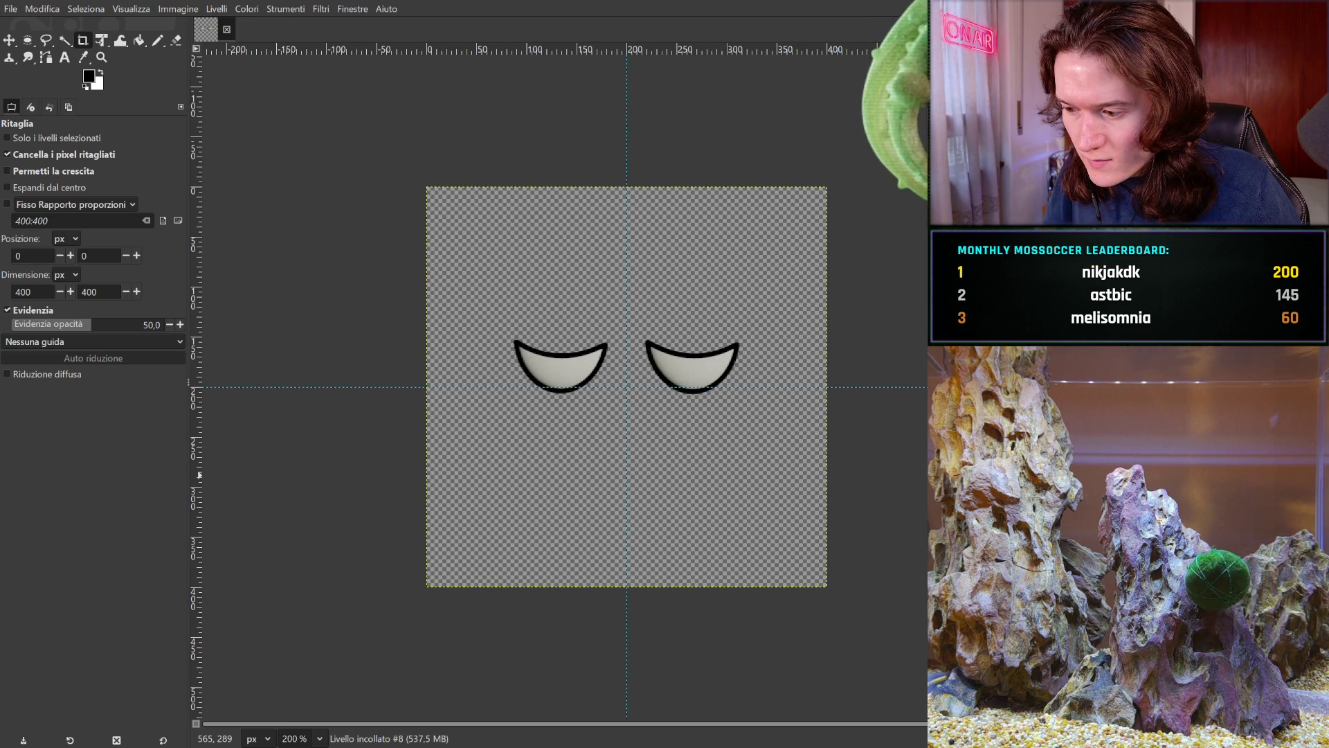
pyautogui.hotkey('ctrl', 'z')
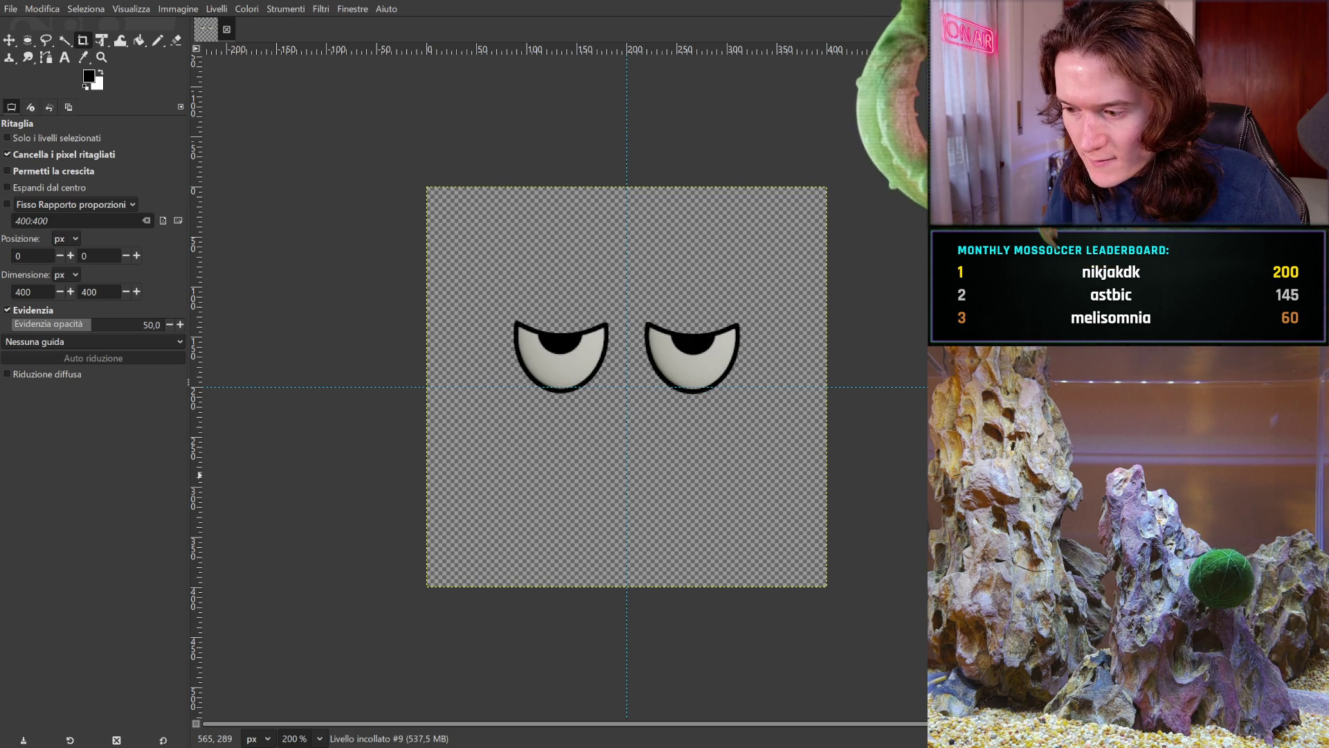
pyautogui.hotkey('ctrl', 'z')
pyautogui.hotkey('ctrl', 'z')
pyautogui.hotkey('ctrl', 'z')
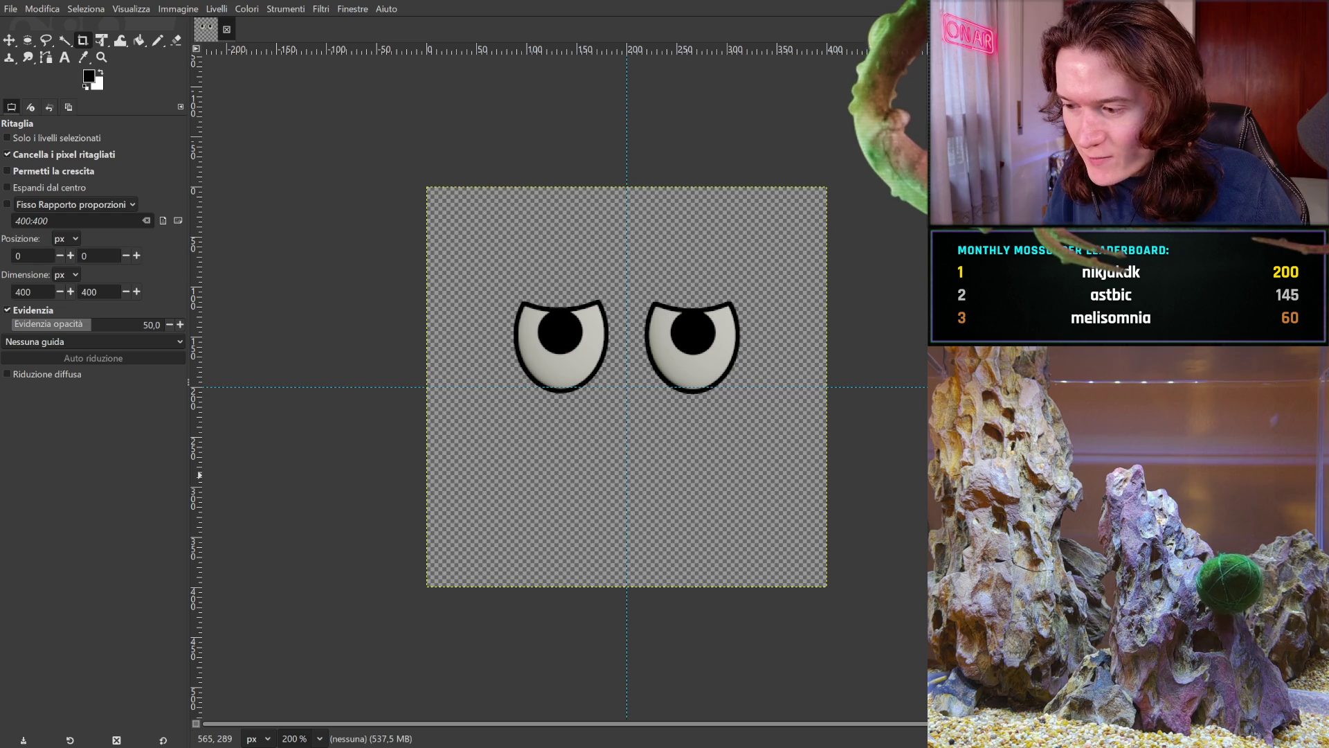
pyautogui.hotkey('ctrl', 'z')
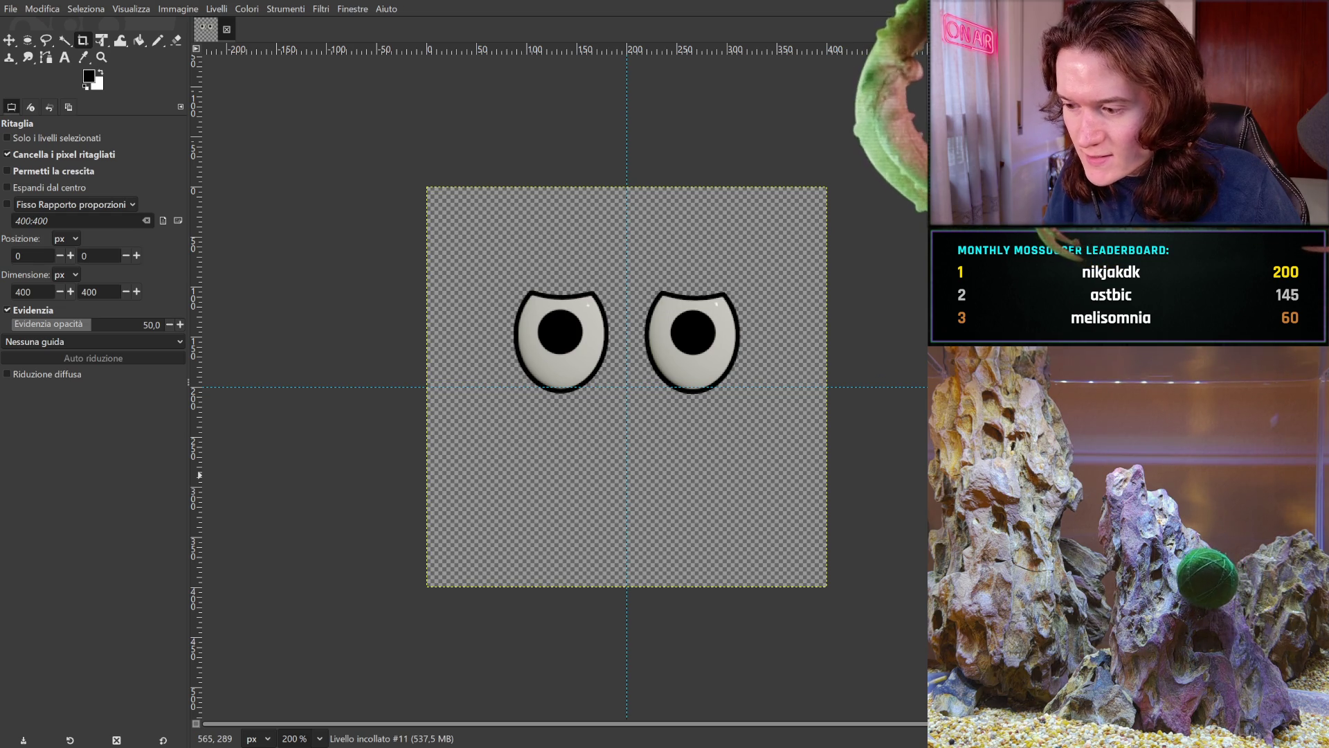
pyautogui.hotkey('ctrl', 'z')
pyautogui.hotkey('ctrl', 'z')
pyautogui.hotkey('ctrl', 'z')
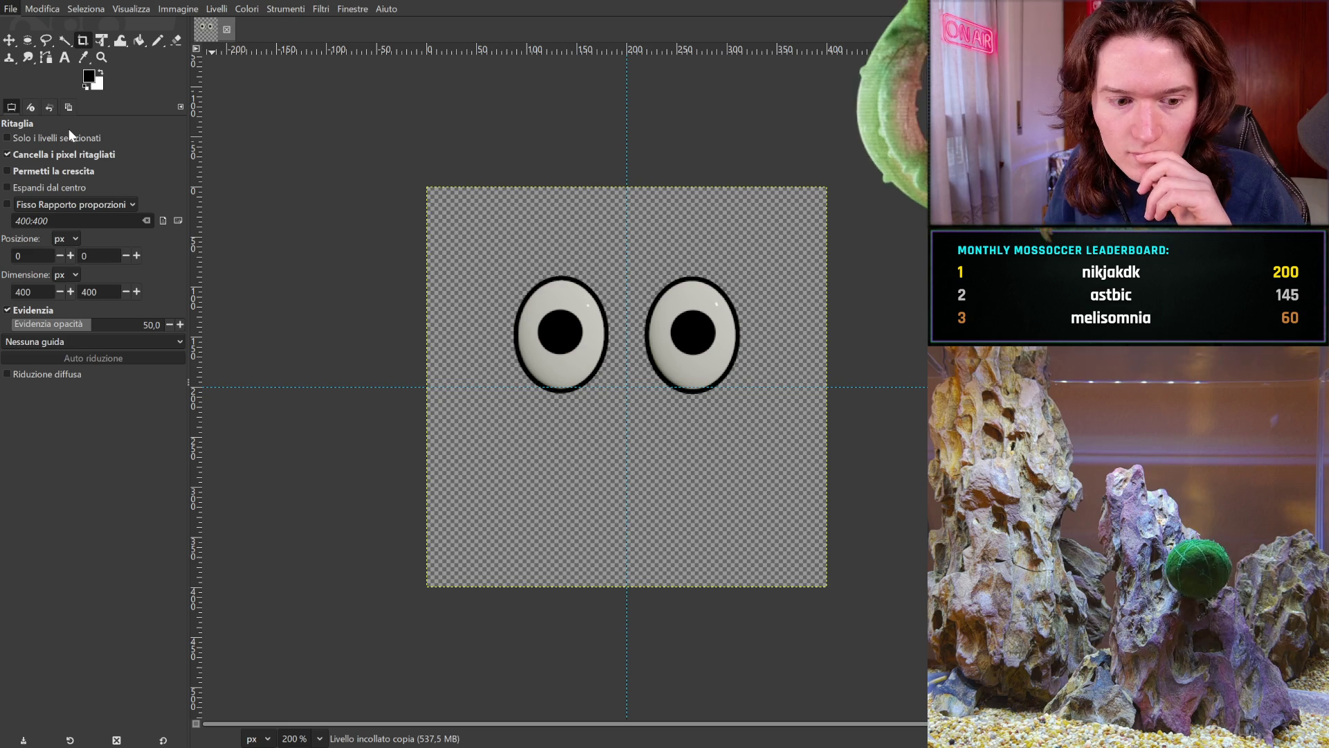
# - Save as blink.xcf, then make the half-closed crescent eye layer visible
pyautogui.hotkey('ctrl', 's')
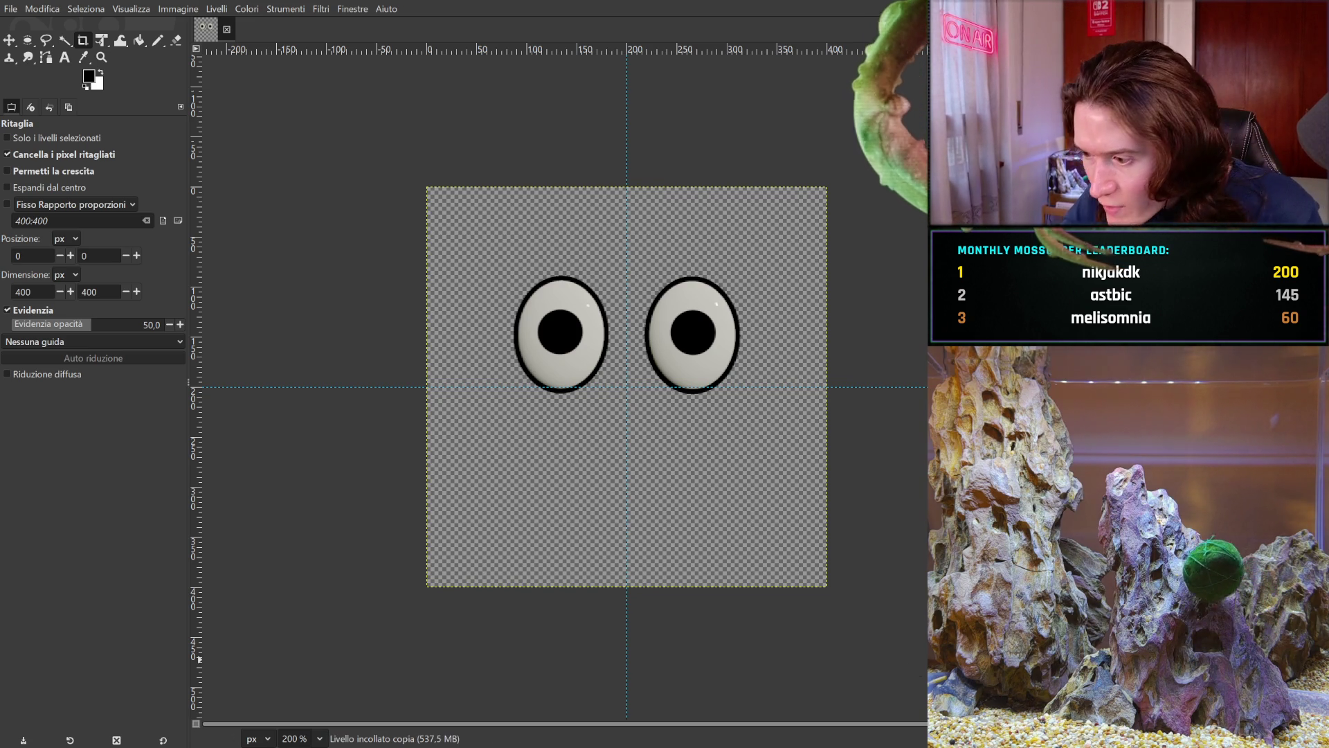
pyautogui.click(1108, 659)
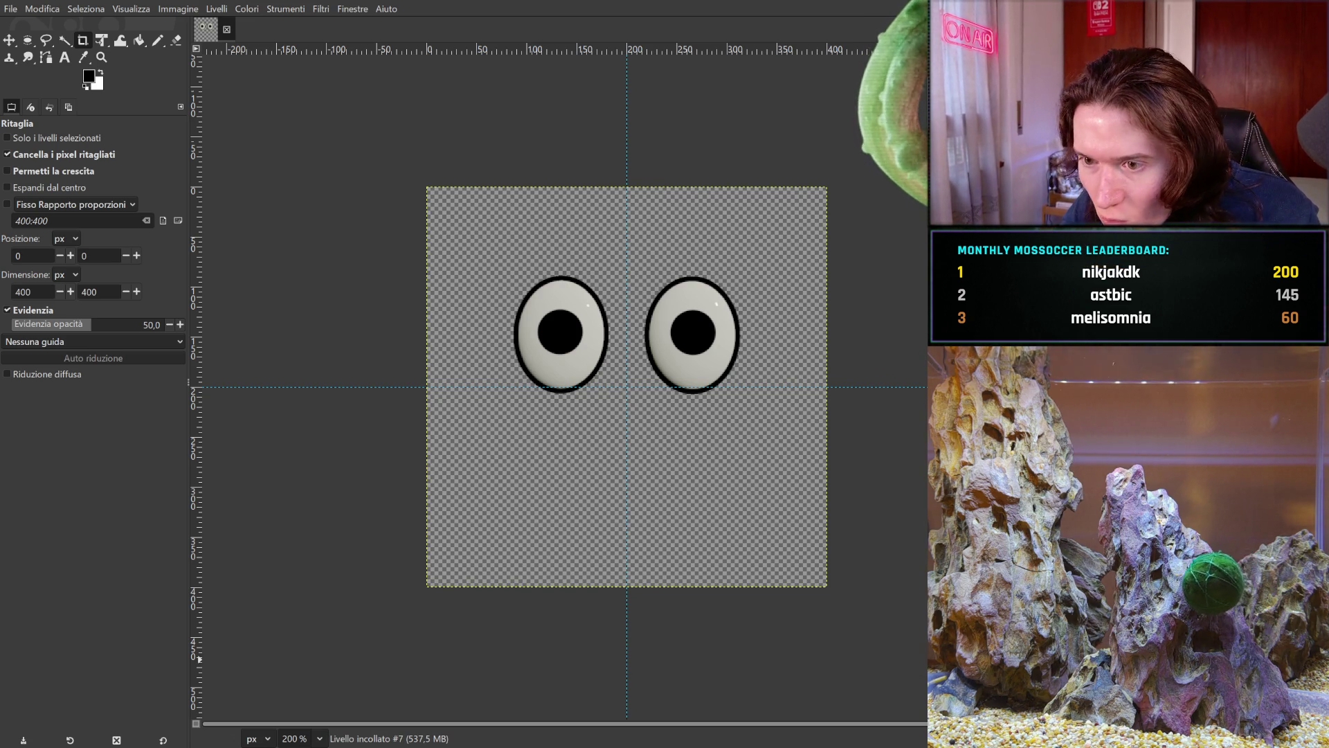
pyautogui.click(945, 659)
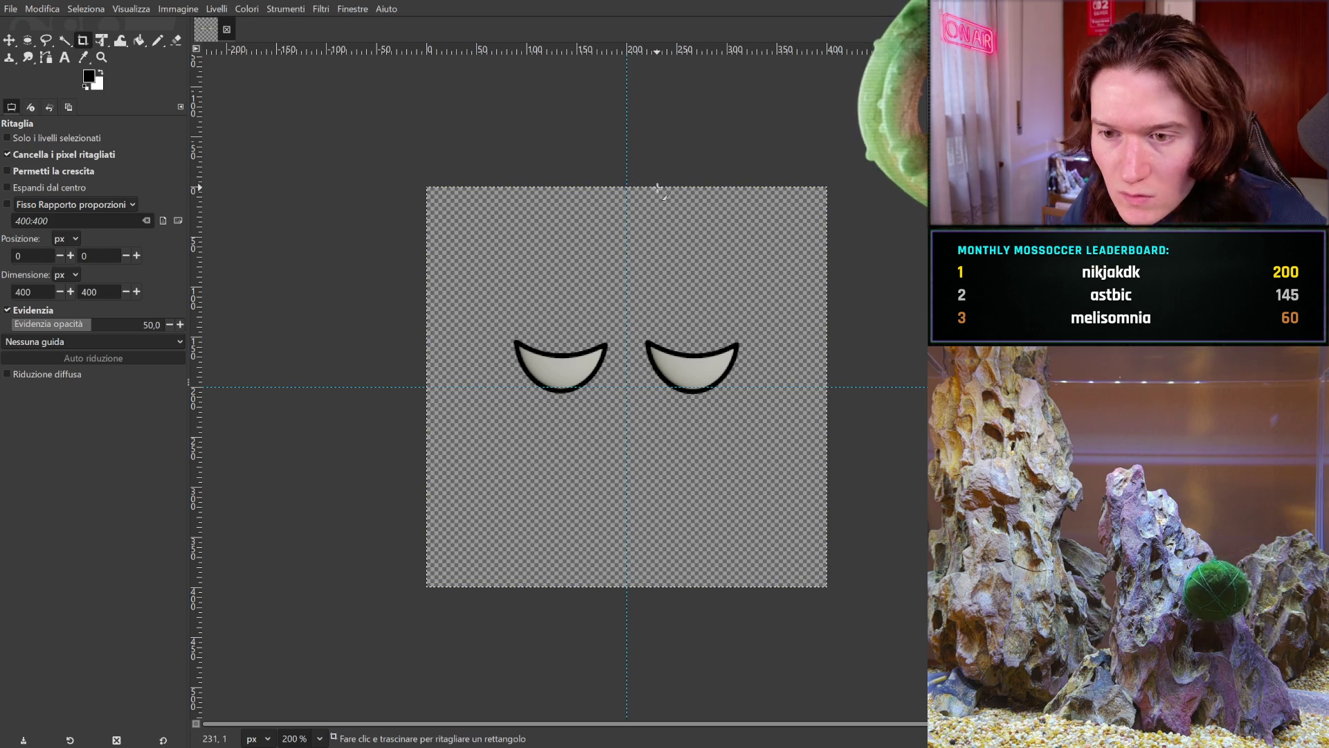
pyautogui.press('4')
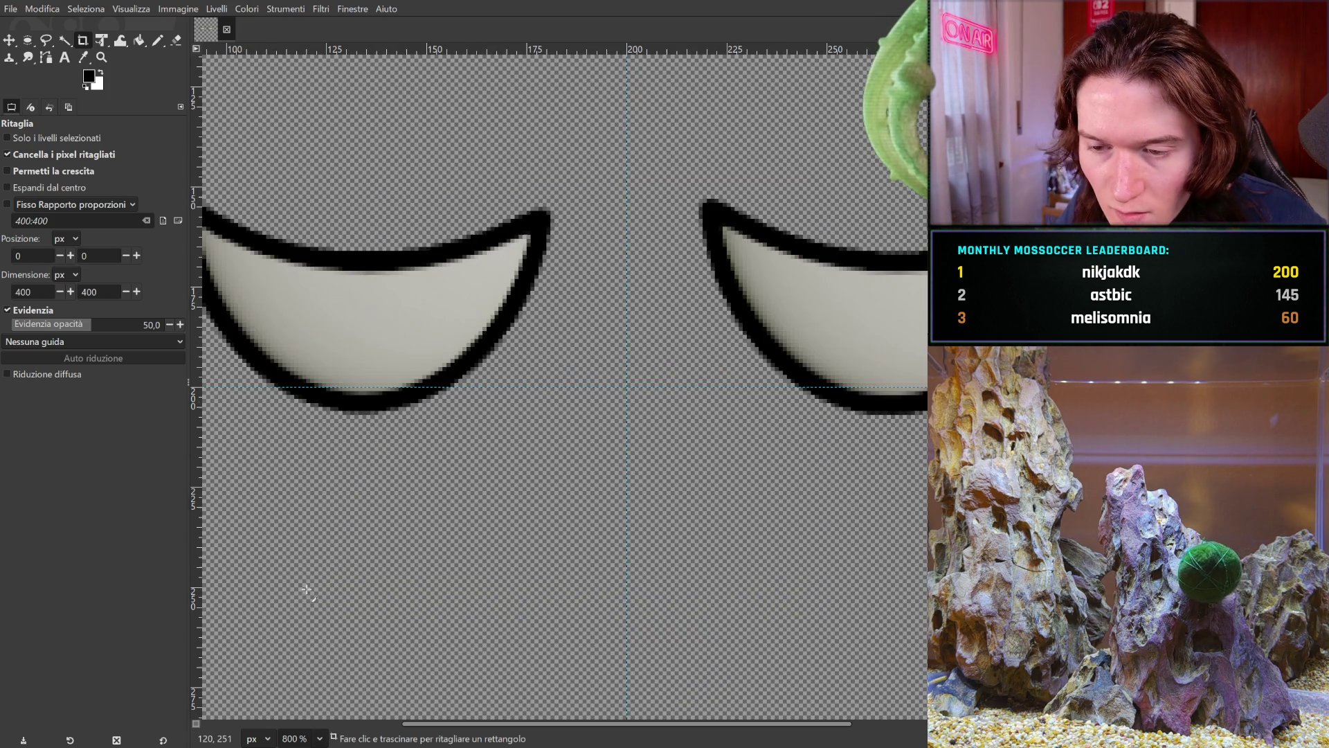
pyautogui.moveTo(516, 190); pyautogui.dragTo(520, 533)
pyautogui.moveTo(490, 332); pyautogui.dragTo(584, 543)
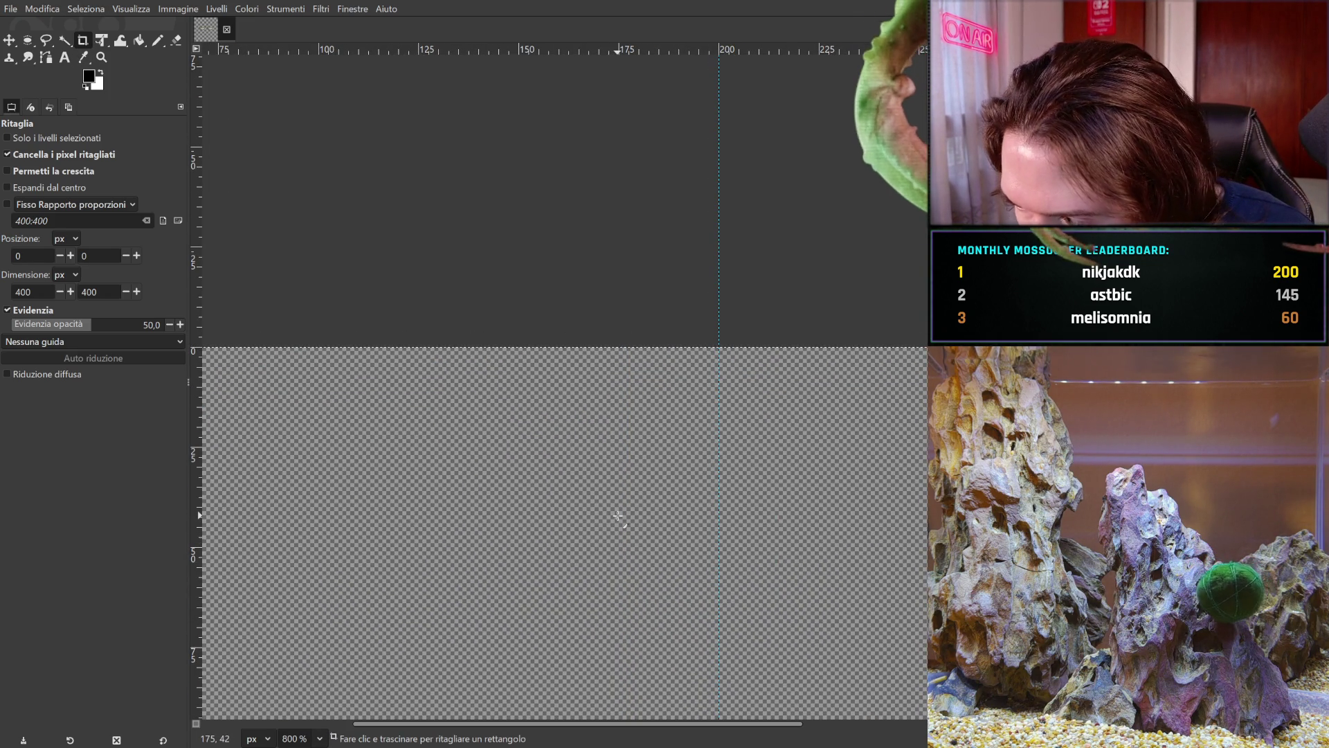
pyautogui.scroll(-5, 603, 480)
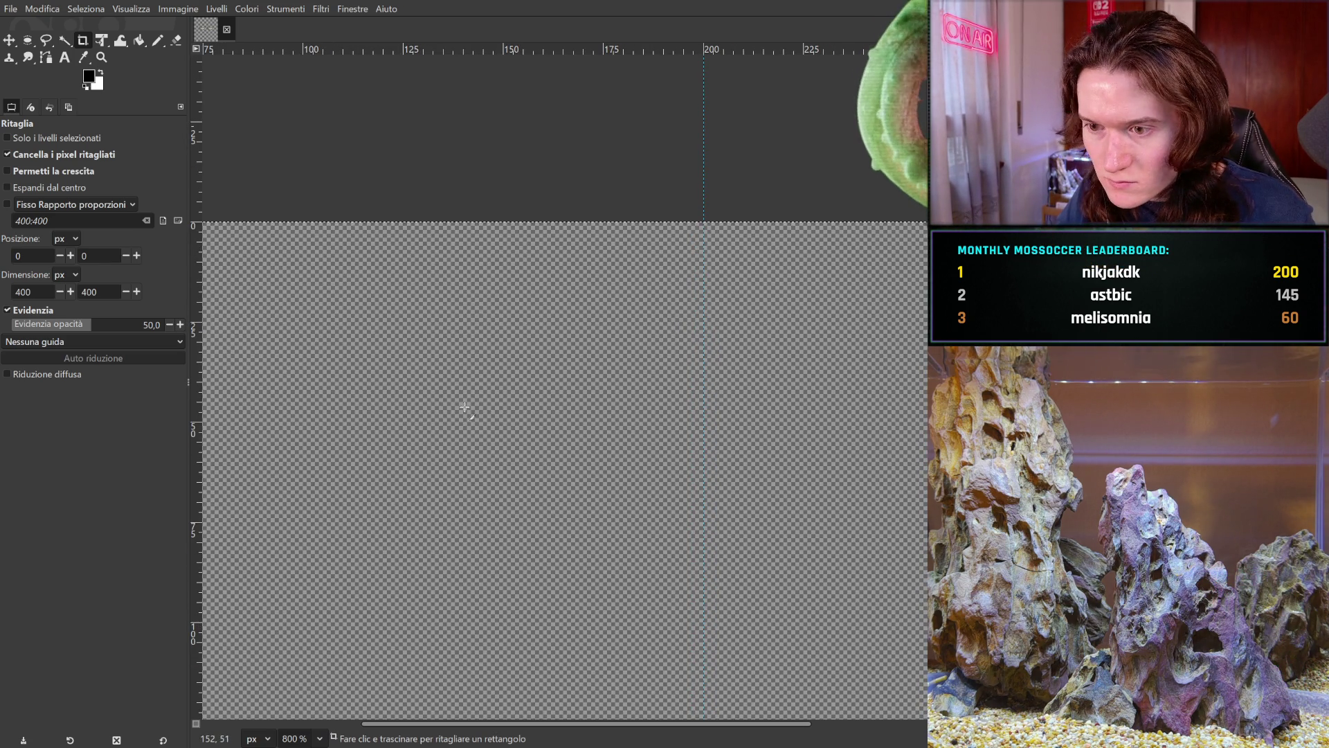
pyautogui.hscroll(-5, 510, 430)
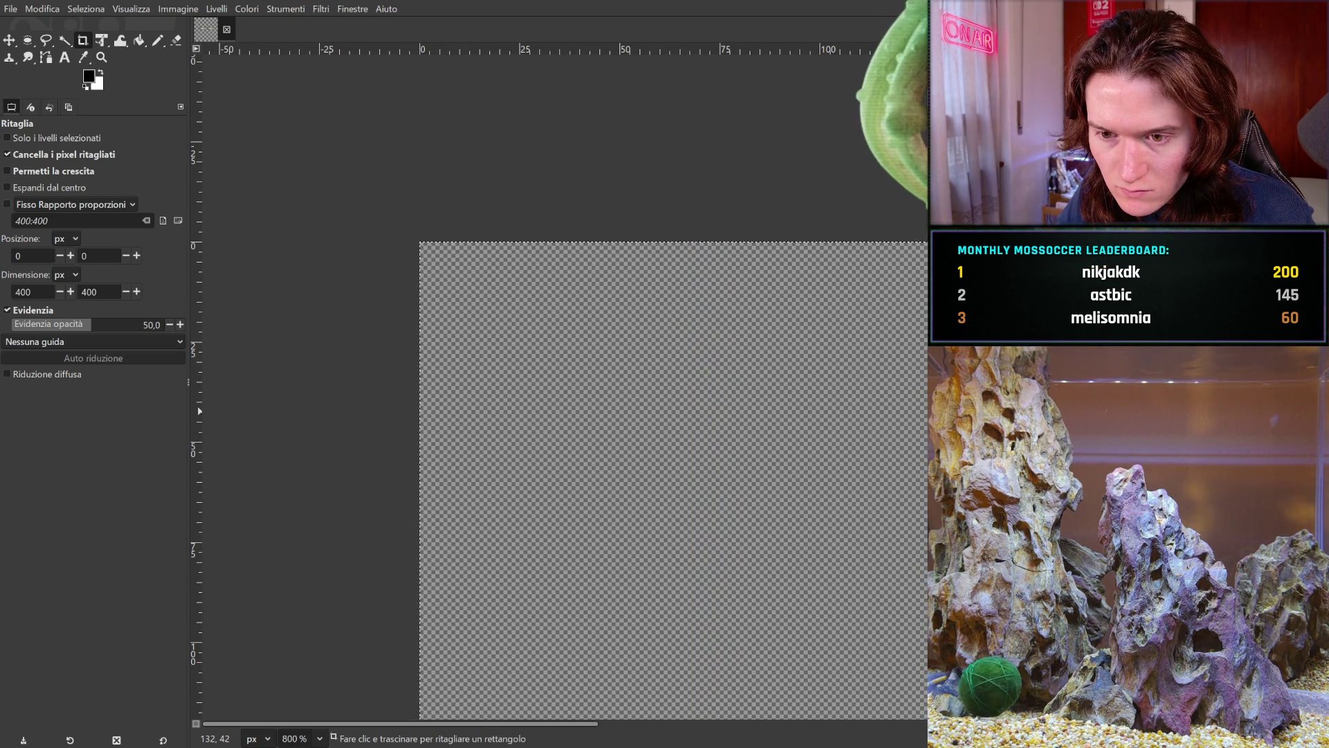
pyautogui.hscroll(2, 725, 459)
pyautogui.hscroll(1, 724, 460)
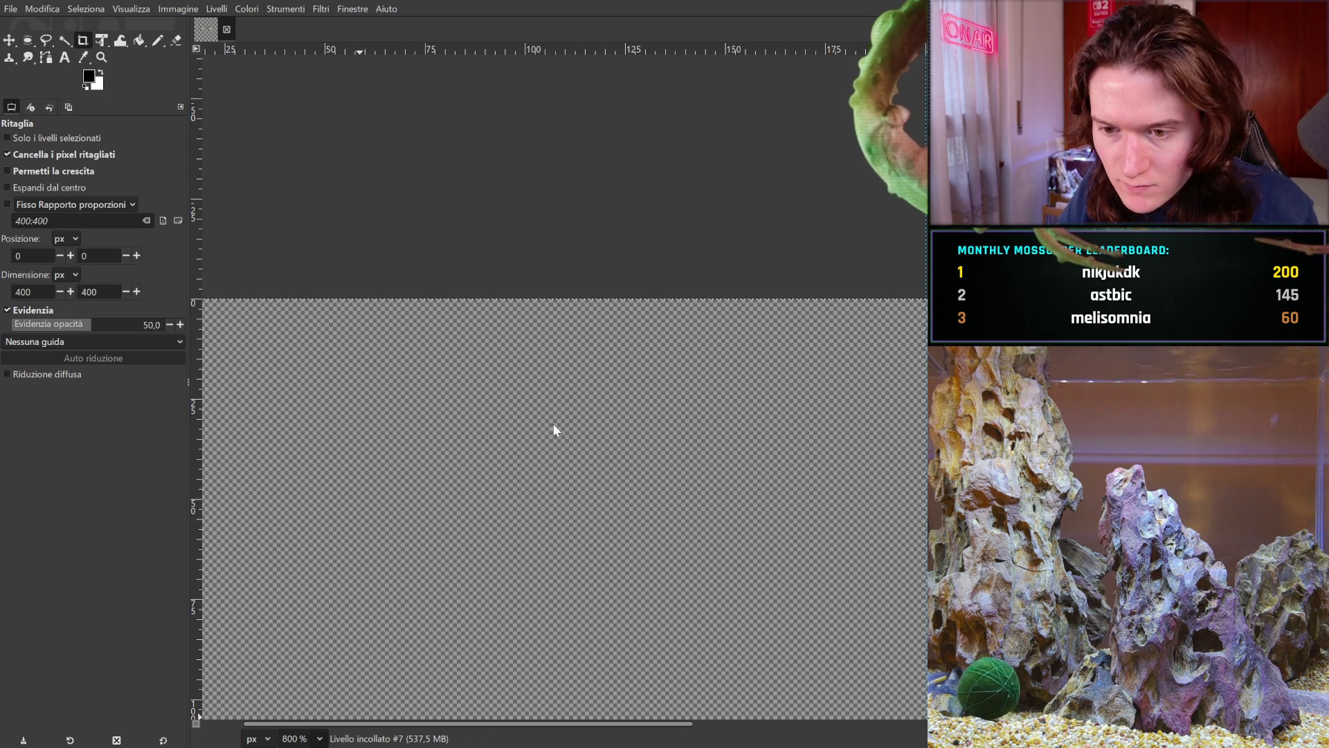
pyautogui.scroll(-5, 433, 259)
pyautogui.hscroll(7, 442, 308)
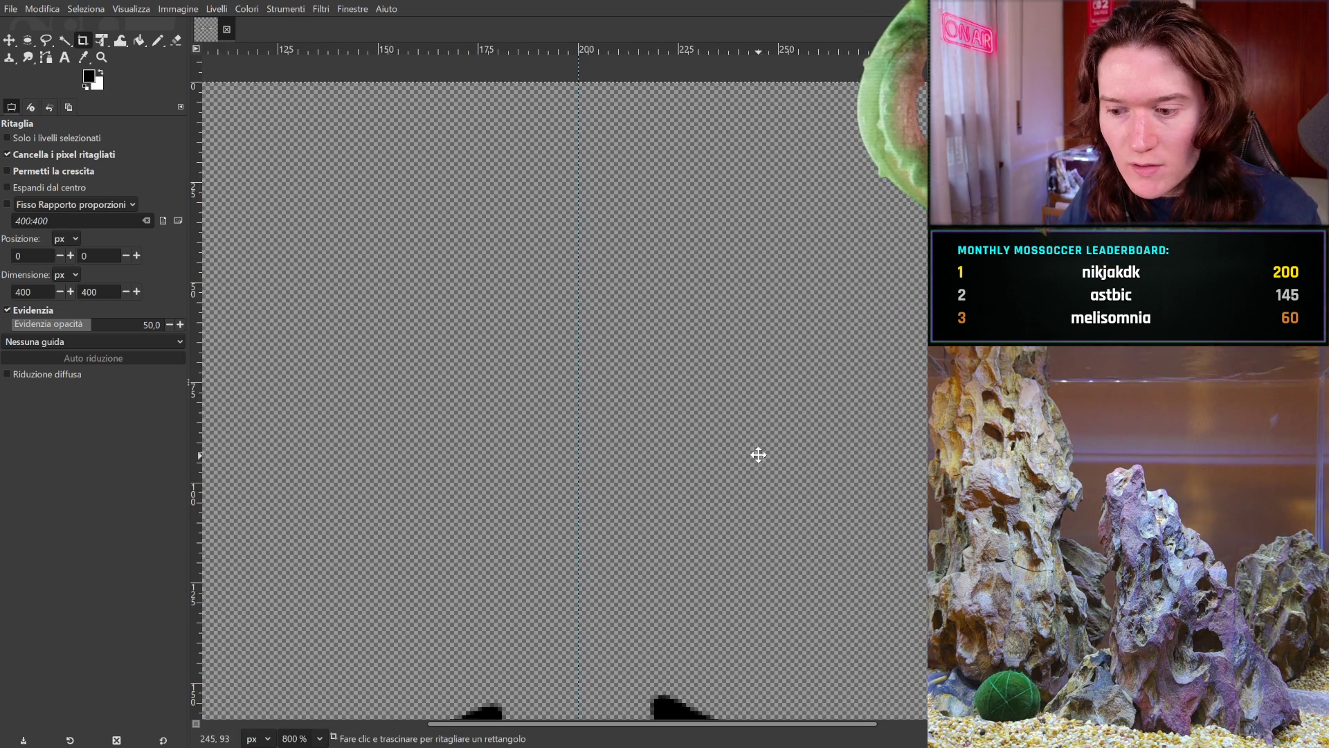
pyautogui.scroll(-3, 442, 308)
pyautogui.hscroll(-6, 442, 308)
pyautogui.scroll(2, 442, 308)
pyautogui.hscroll(2, 441, 308)
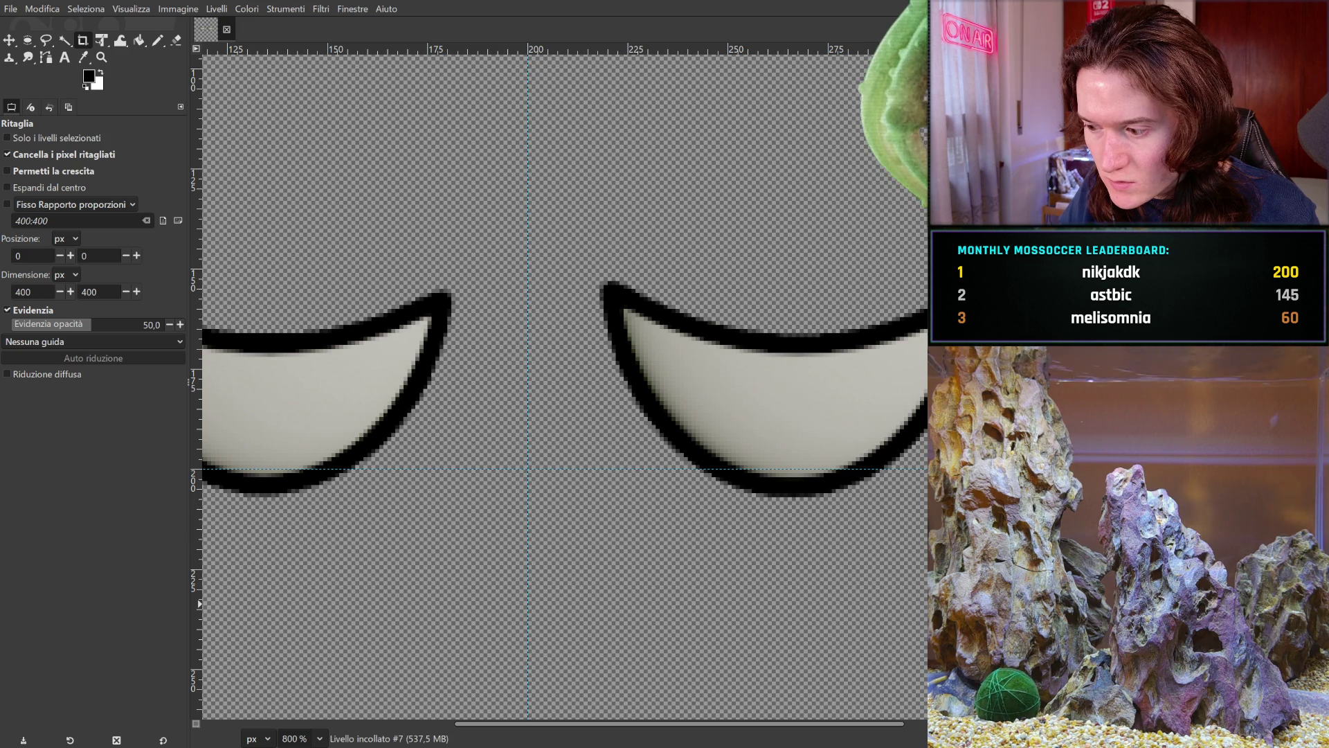
pyautogui.scroll(10, 594, 614)
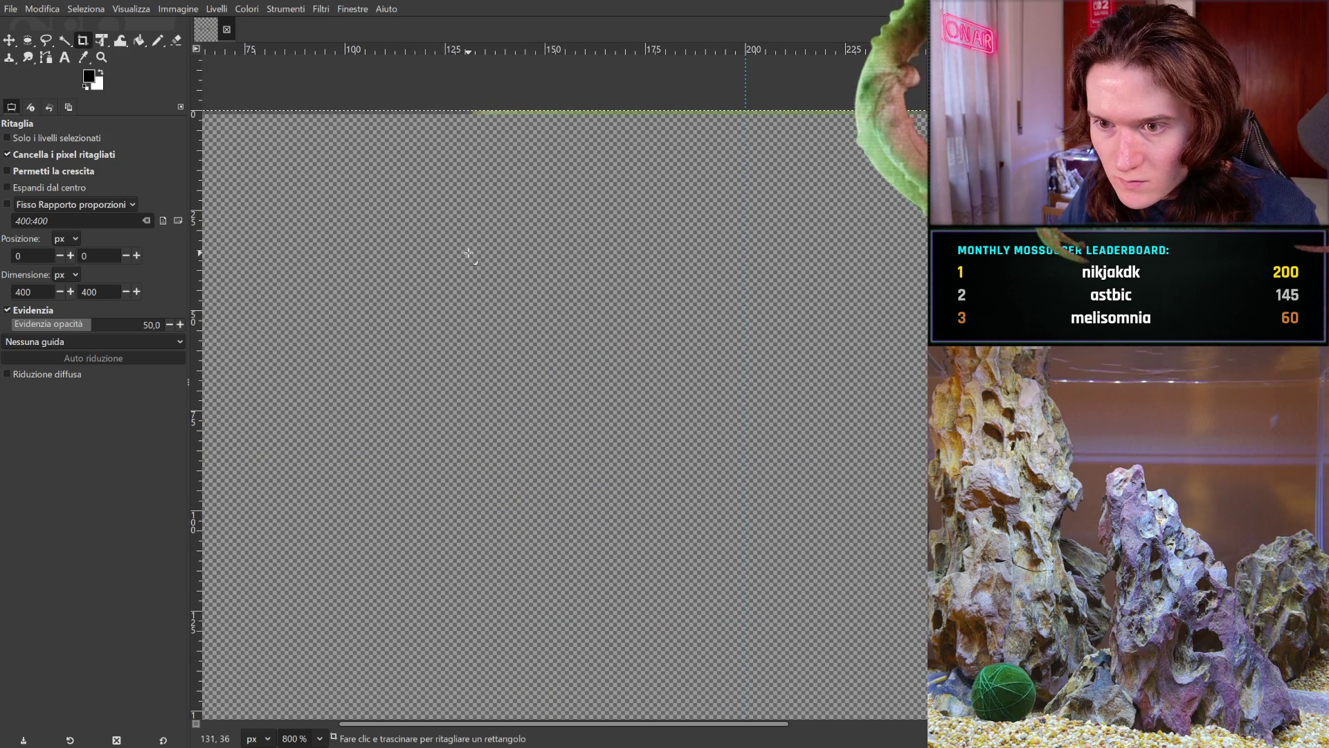
pyautogui.hscroll(-4, 478, 430)
pyautogui.hscroll(3, 427, 398)
pyautogui.hscroll(-10, 268, 463)
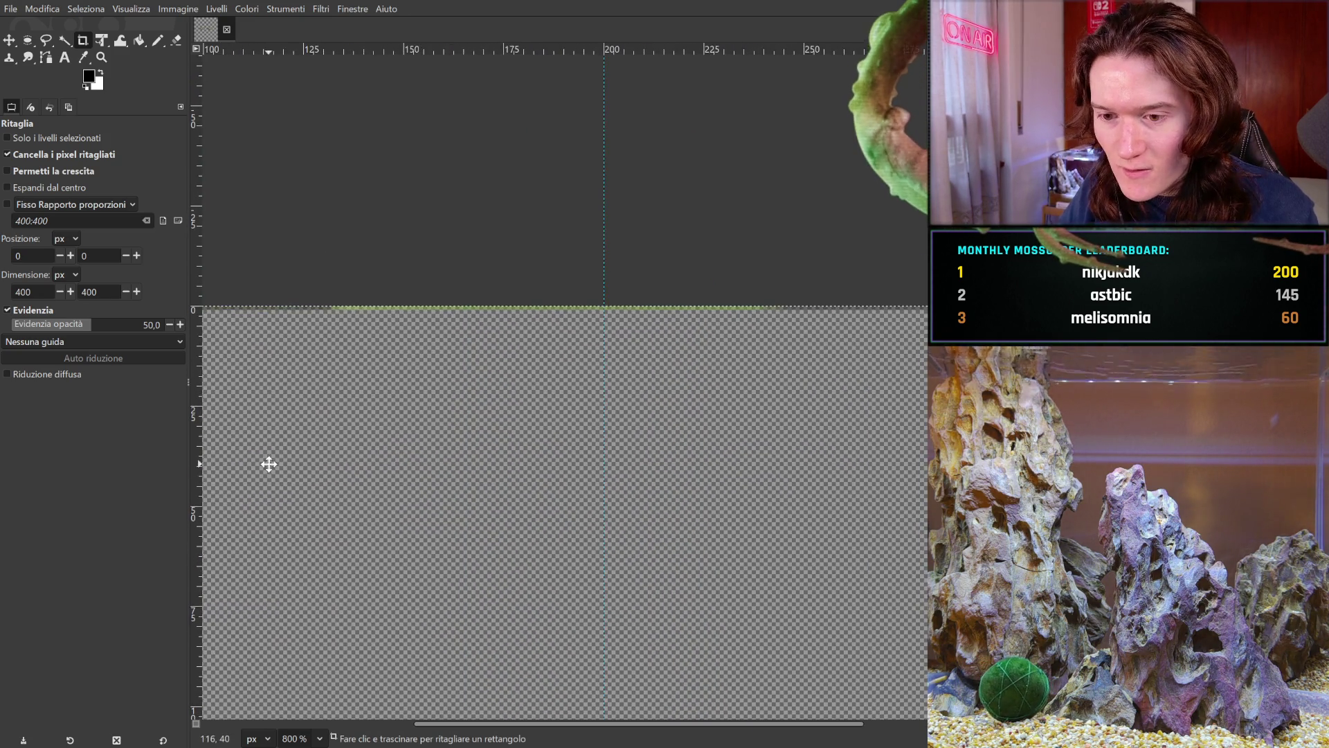
pyautogui.scroll(-1, 562, 393)
pyautogui.hscroll(1, 466, 395)
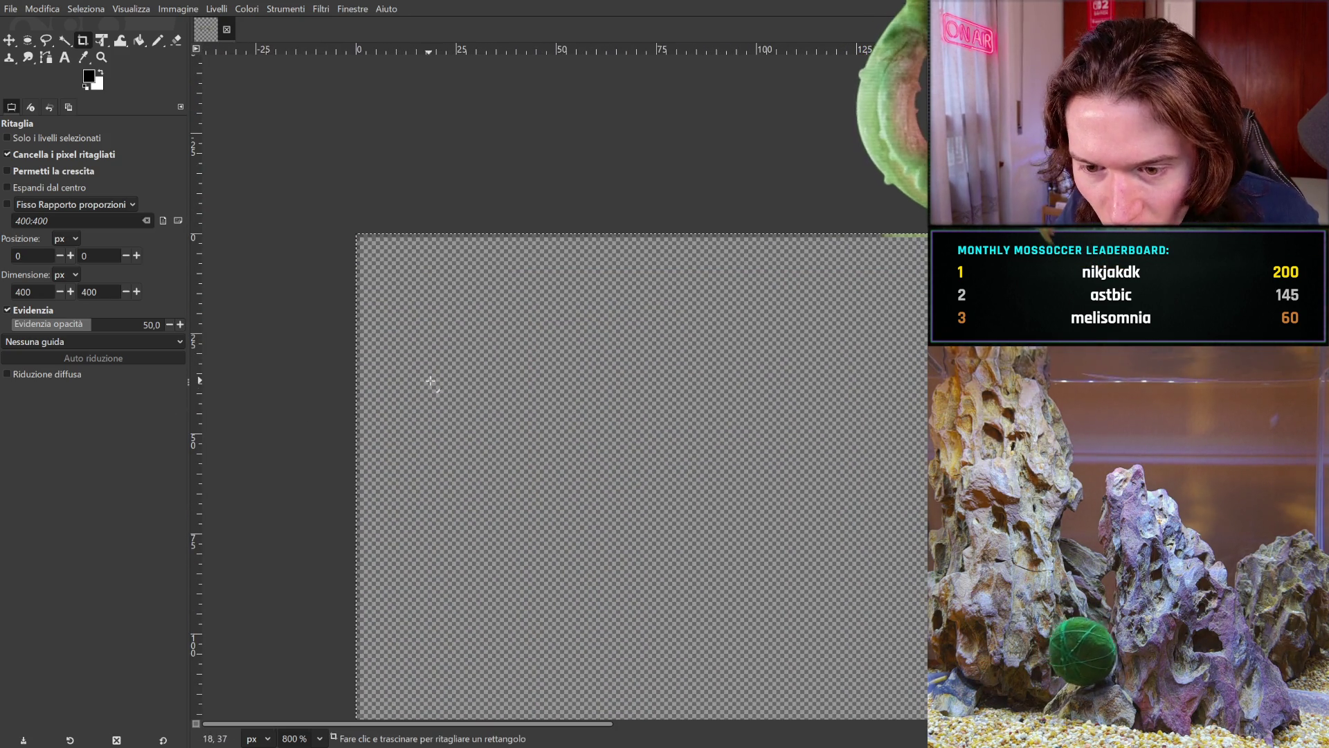
pyautogui.scroll(-5, 419, 382)
pyautogui.hscroll(1, 419, 383)
pyautogui.scroll(-8, 499, 380)
pyautogui.hscroll(-3, 572, 460)
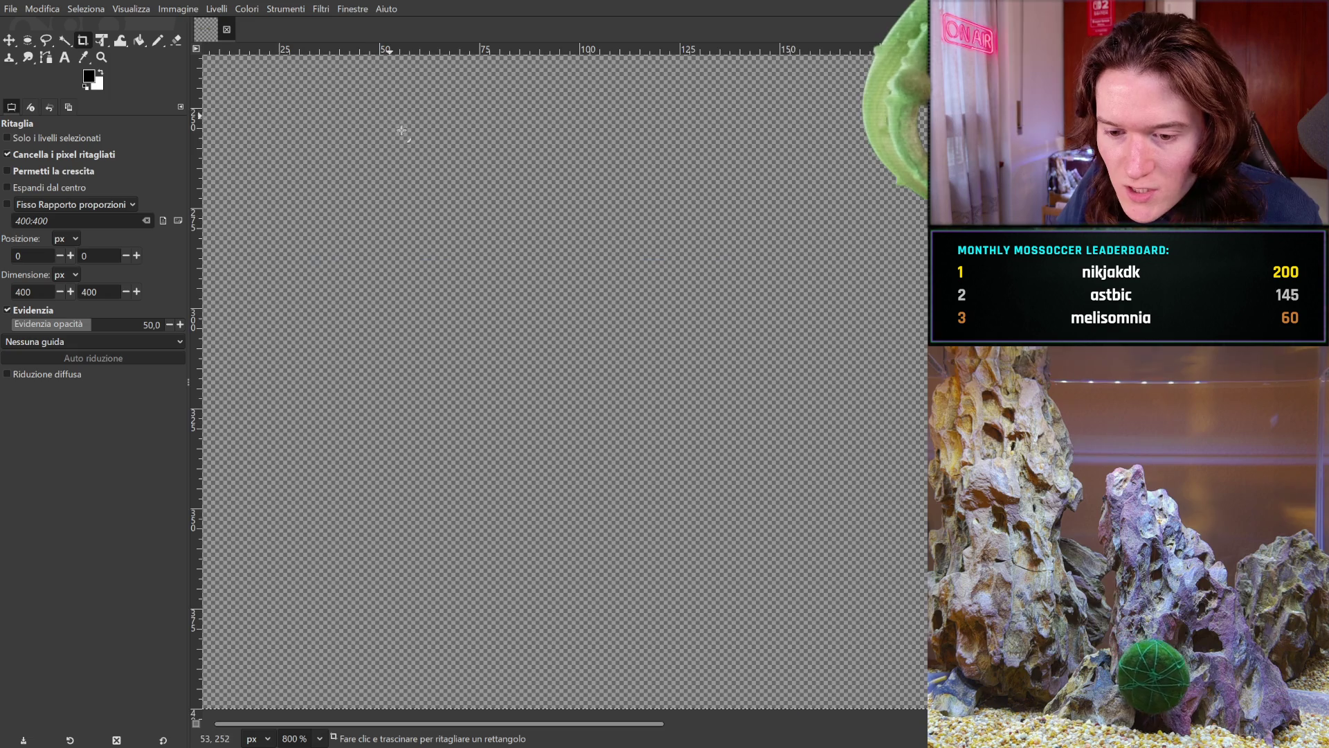
pyautogui.hscroll(-2, 422, 282)
pyautogui.scroll(8, 538, 632)
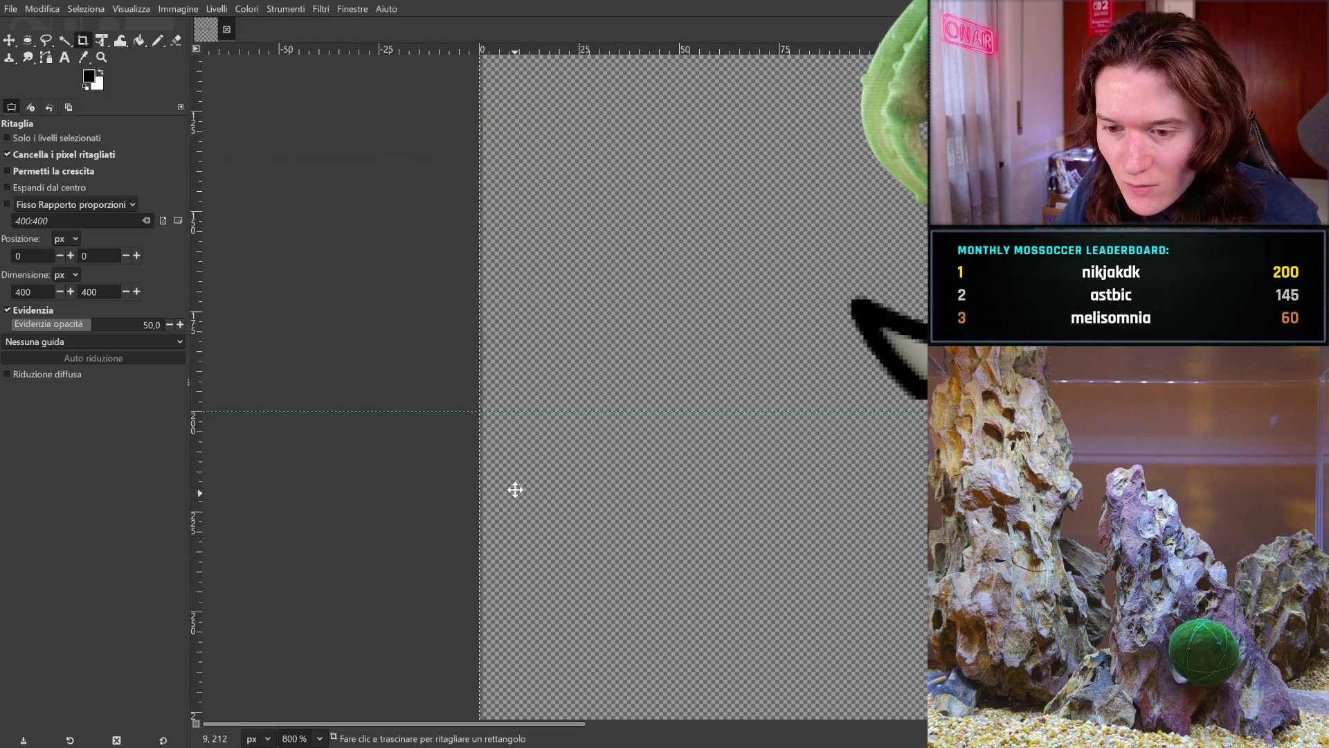
pyautogui.scroll(8, 563, 186)
pyautogui.hscroll(5, 563, 187)
pyautogui.scroll(-6, 584, 311)
pyautogui.hscroll(7, 584, 311)
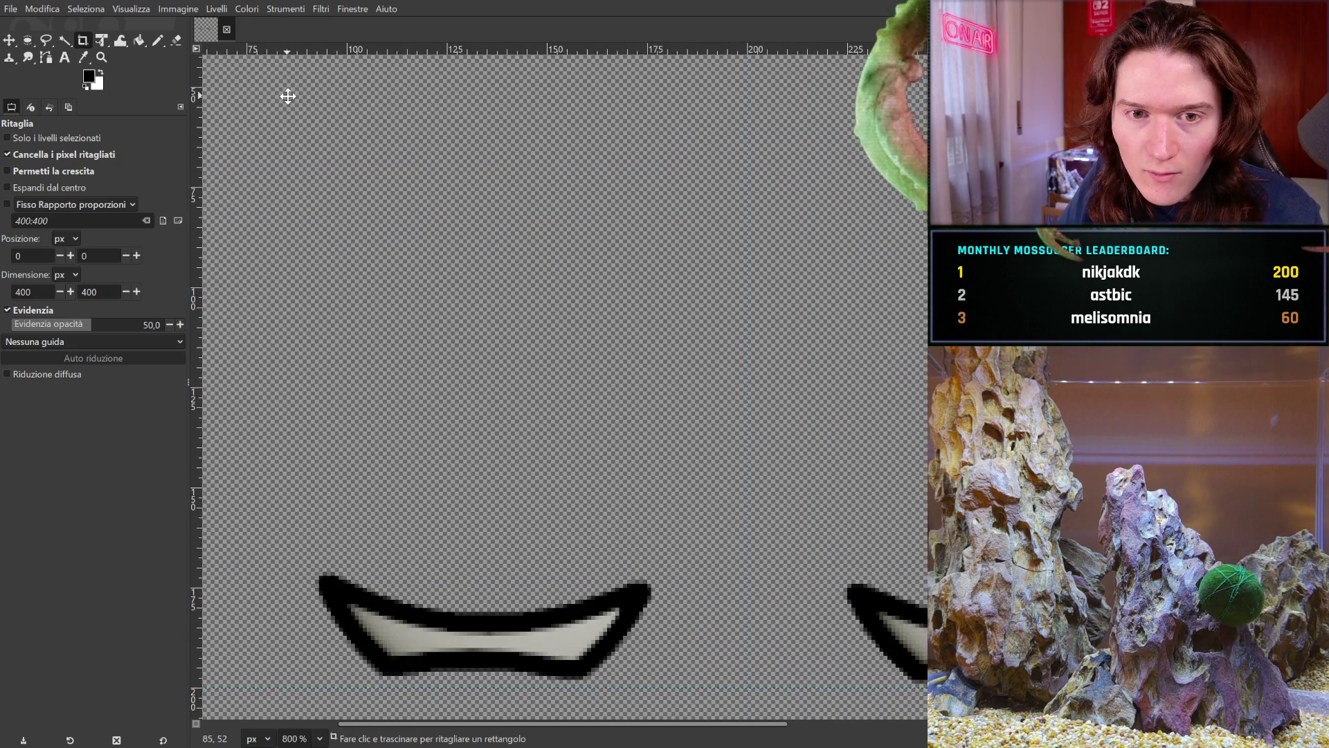
pyautogui.hscroll(-6, 288, 98)
pyautogui.scroll(-2, 288, 97)
pyautogui.scroll(-5, 585, 282)
pyautogui.hscroll(7, 585, 282)
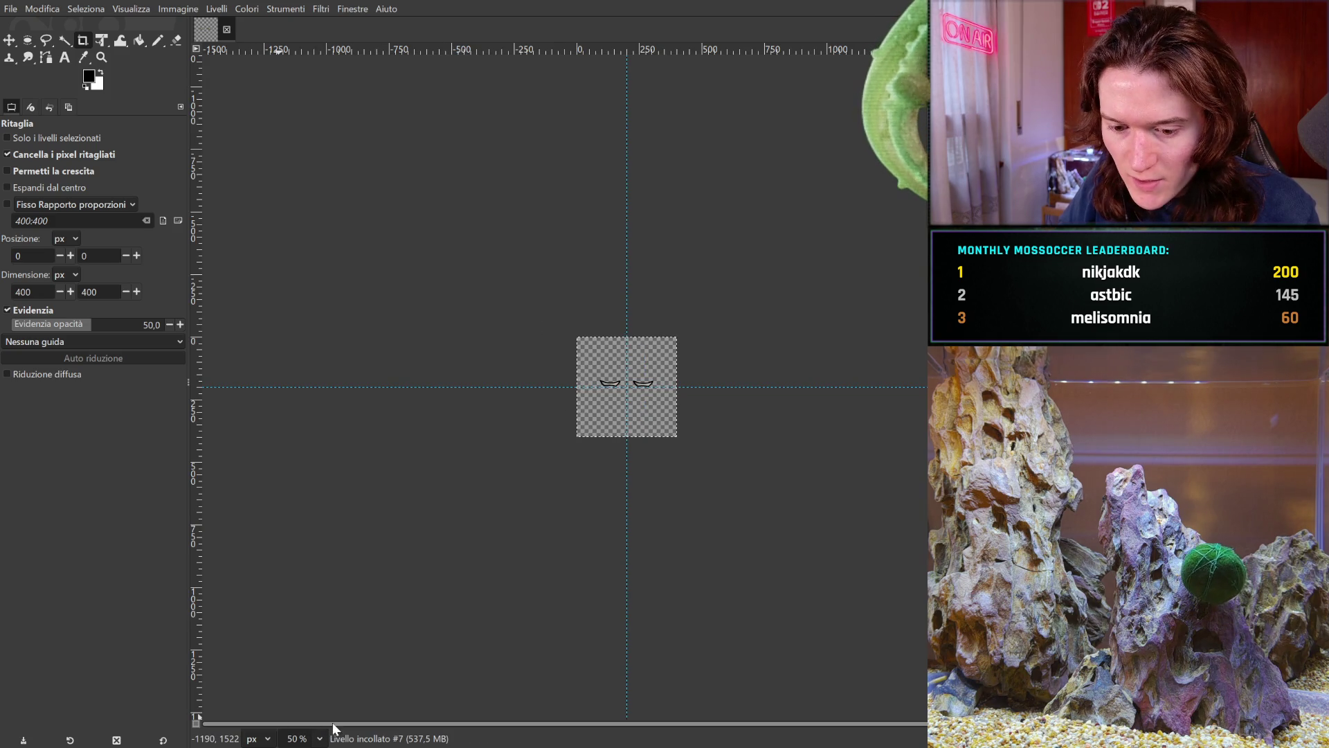
pyautogui.press('2')
pyautogui.moveTo(496, 327)
pyautogui.mouseDown()
pyautogui.moveTo(762, 436)
pyautogui.moveTo(759, 411)
pyautogui.mouseUp()
pyautogui.press('Return')
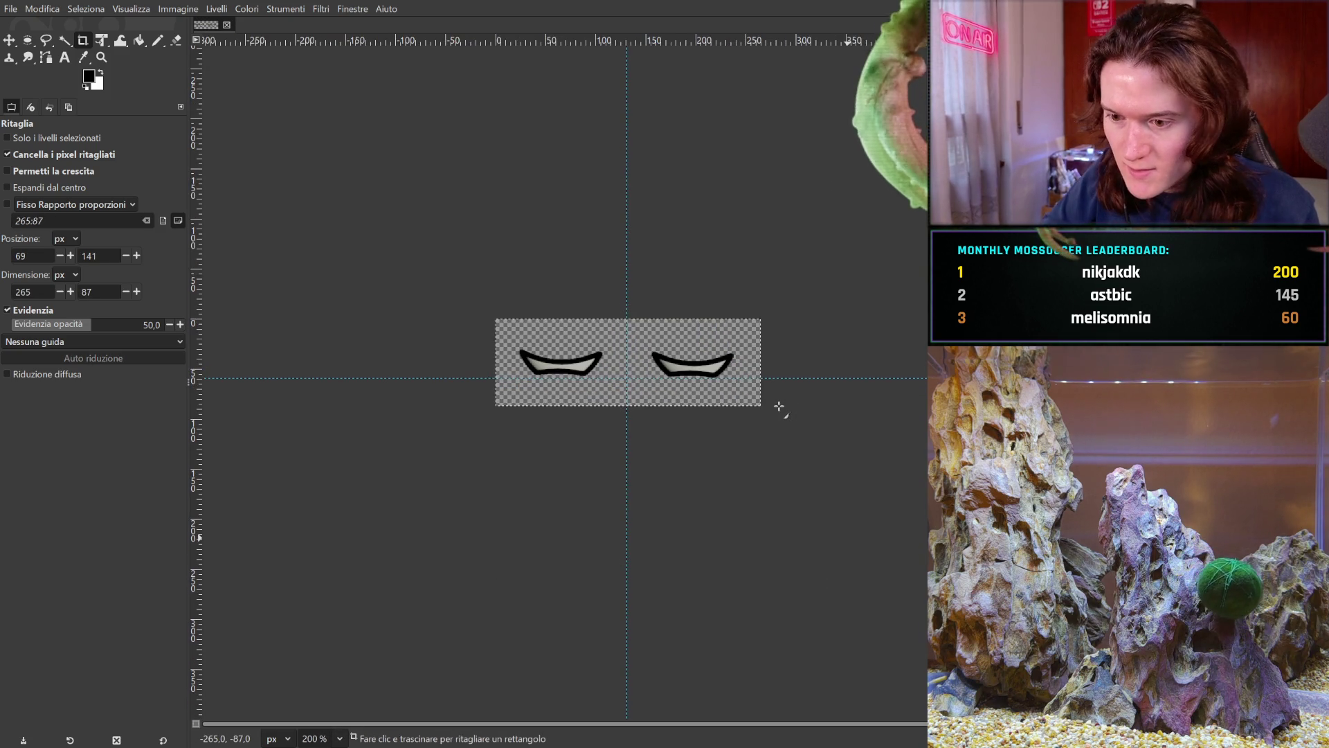
pyautogui.hotkey('ctrl', 'z')
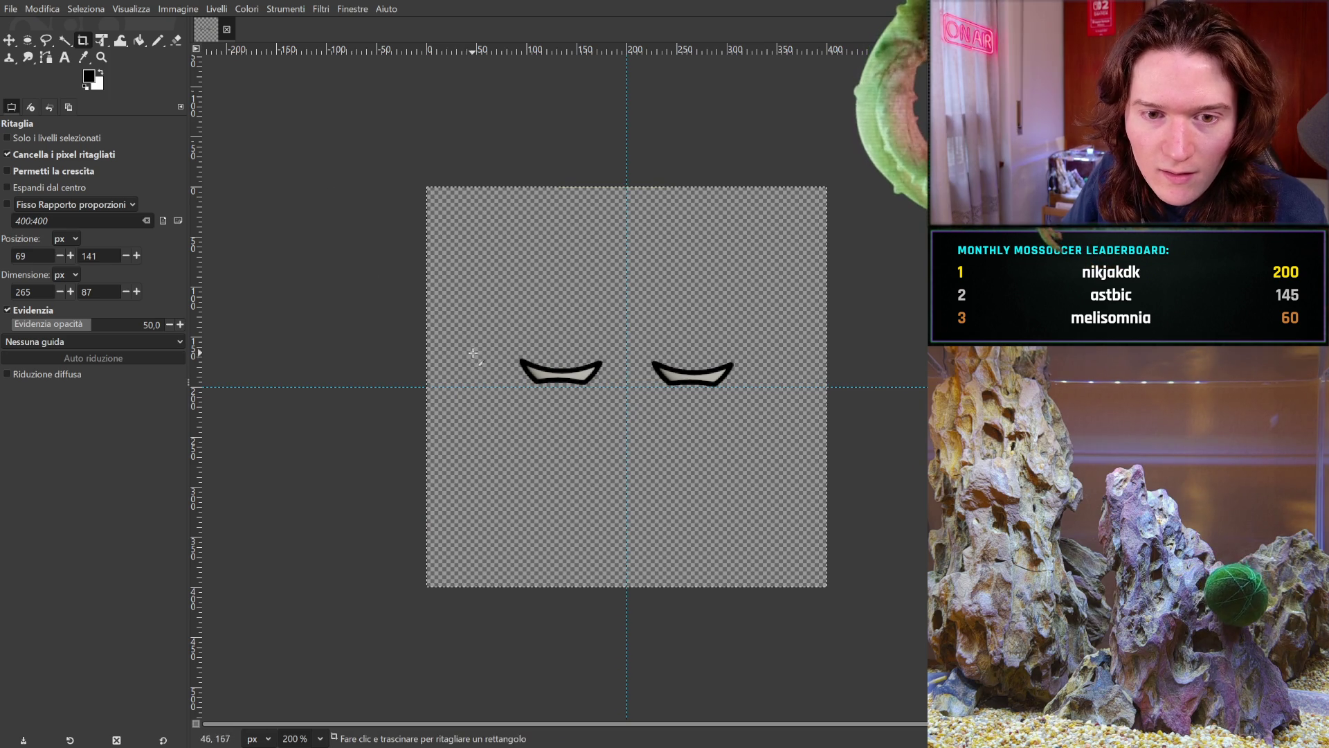
pyautogui.moveTo(489, 315); pyautogui.dragTo(757, 423)
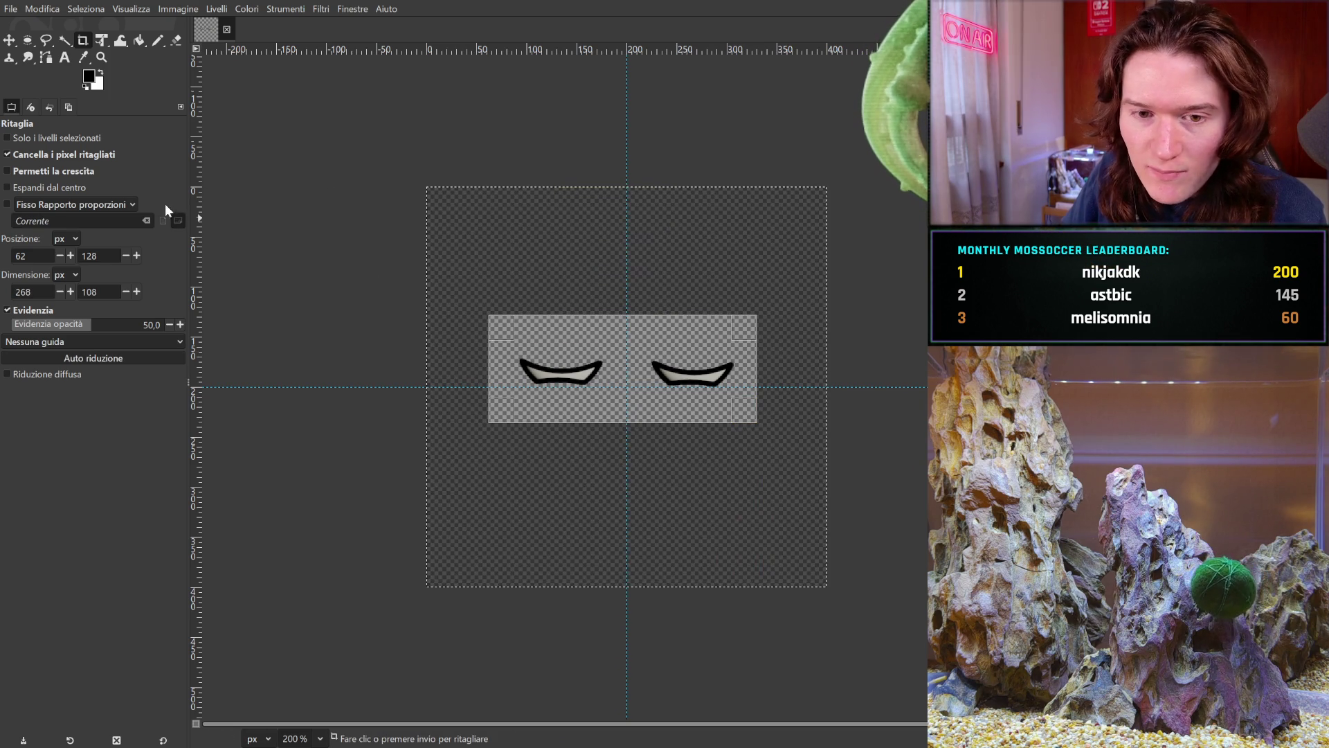
pyautogui.click(97, 156)
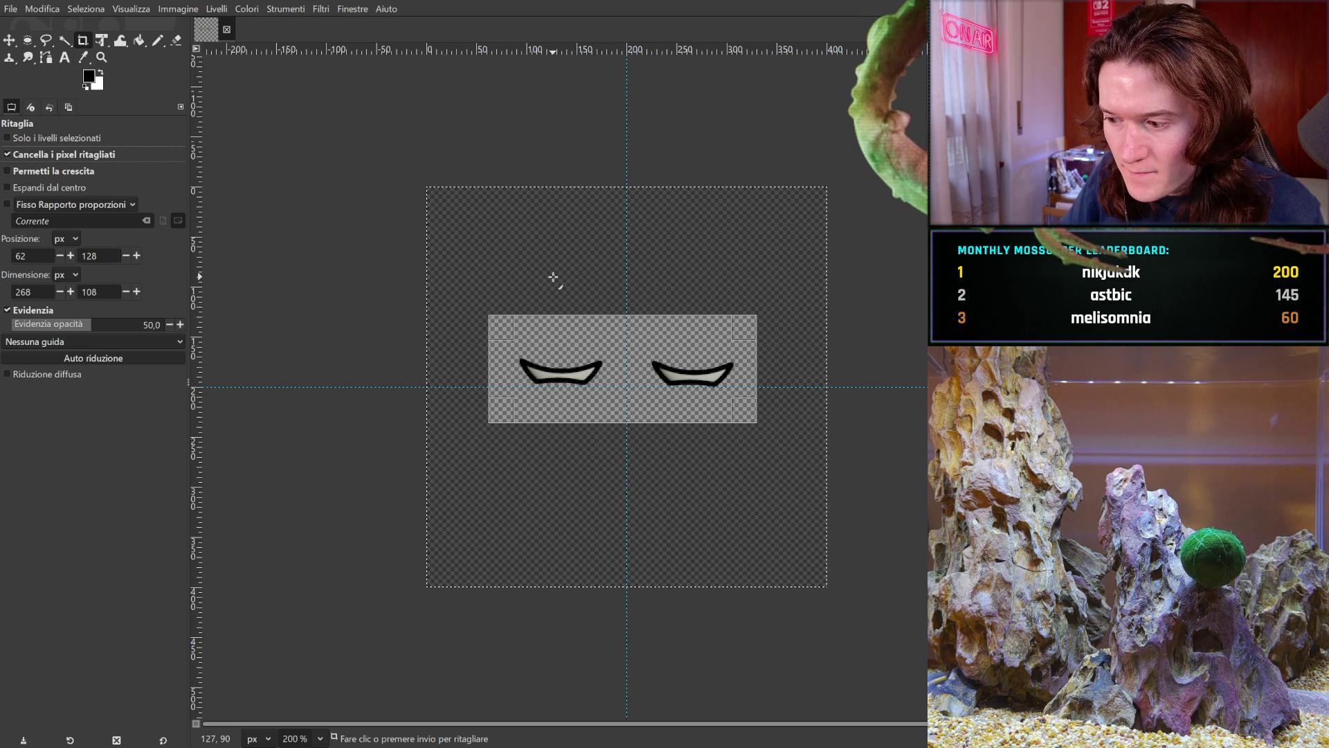
pyautogui.click(585, 344)
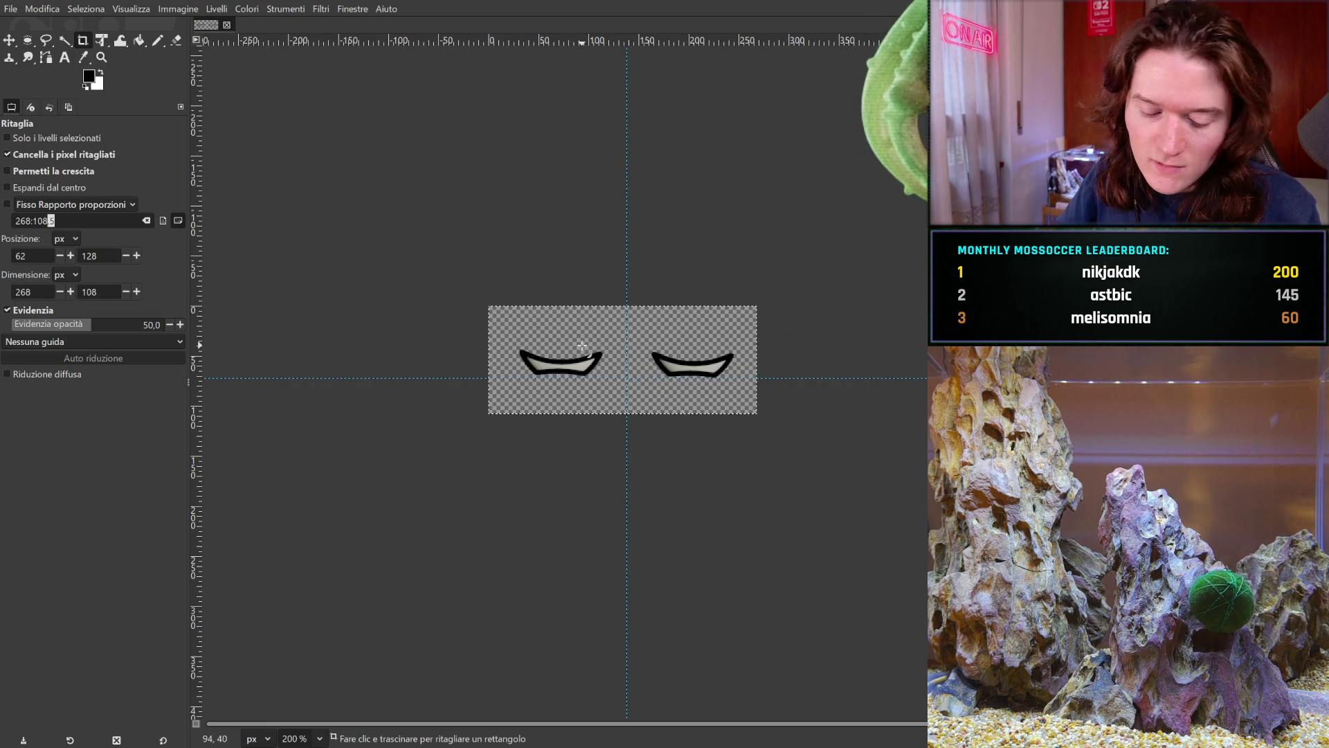
pyautogui.hotkey('ctrl', 'z')
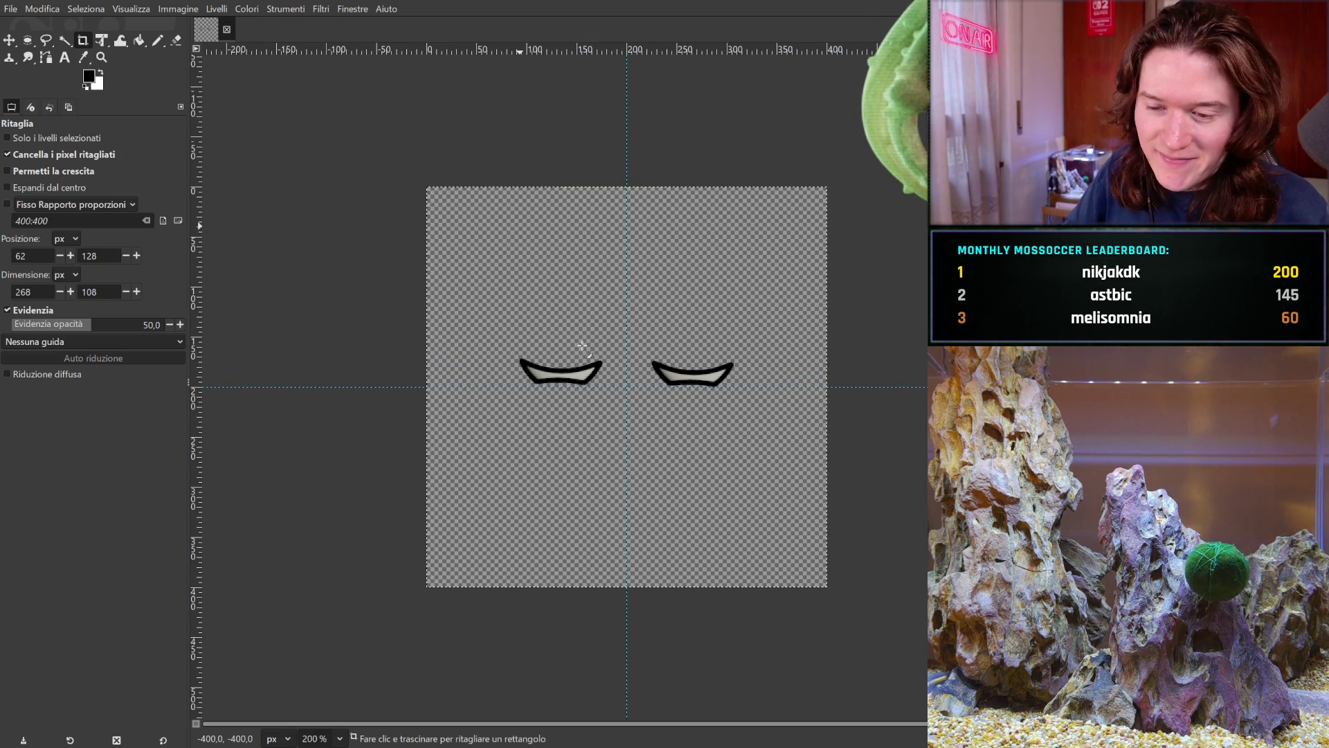
pyautogui.click(27, 39)
pyautogui.moveTo(738, 340)
pyautogui.mouseDown()
pyautogui.moveTo(474, 344)
pyautogui.moveTo(481, 256)
pyautogui.mouseUp()
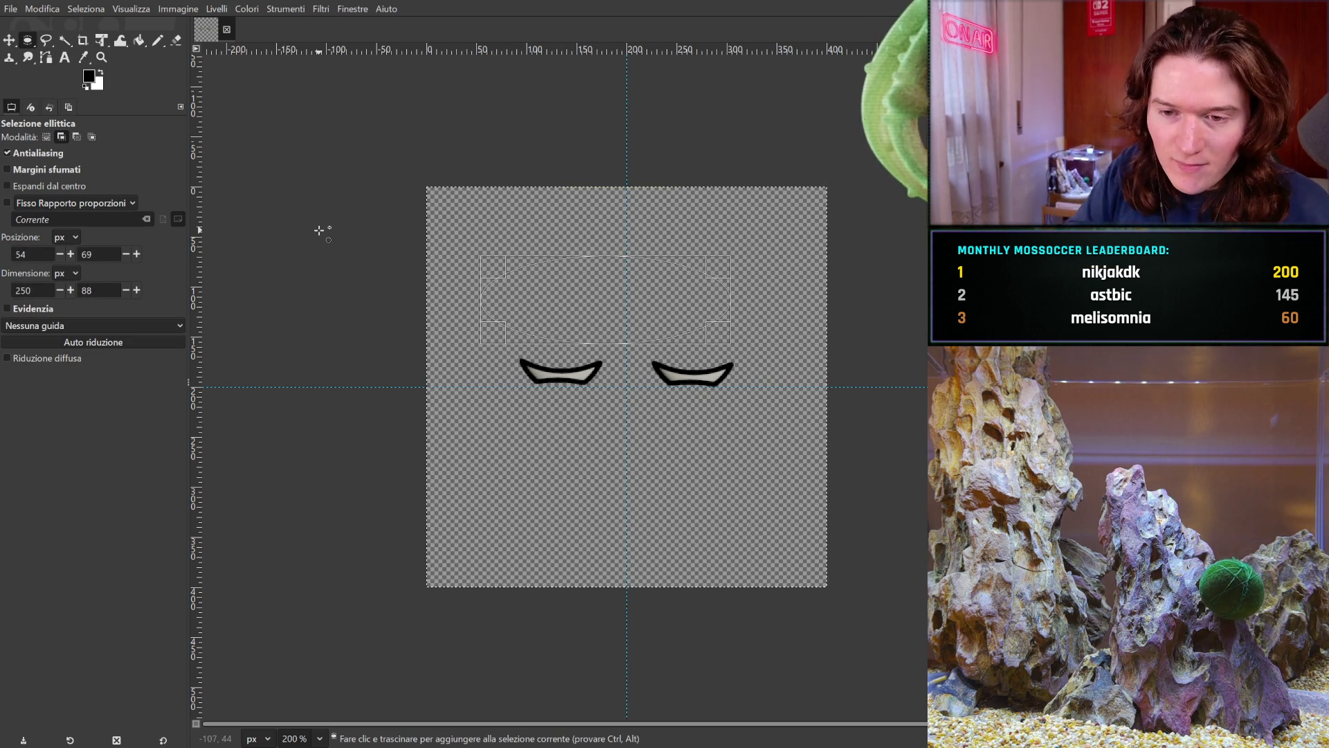
pyautogui.click(46, 39)
pyautogui.moveTo(733, 333); pyautogui.dragTo(656, 304)
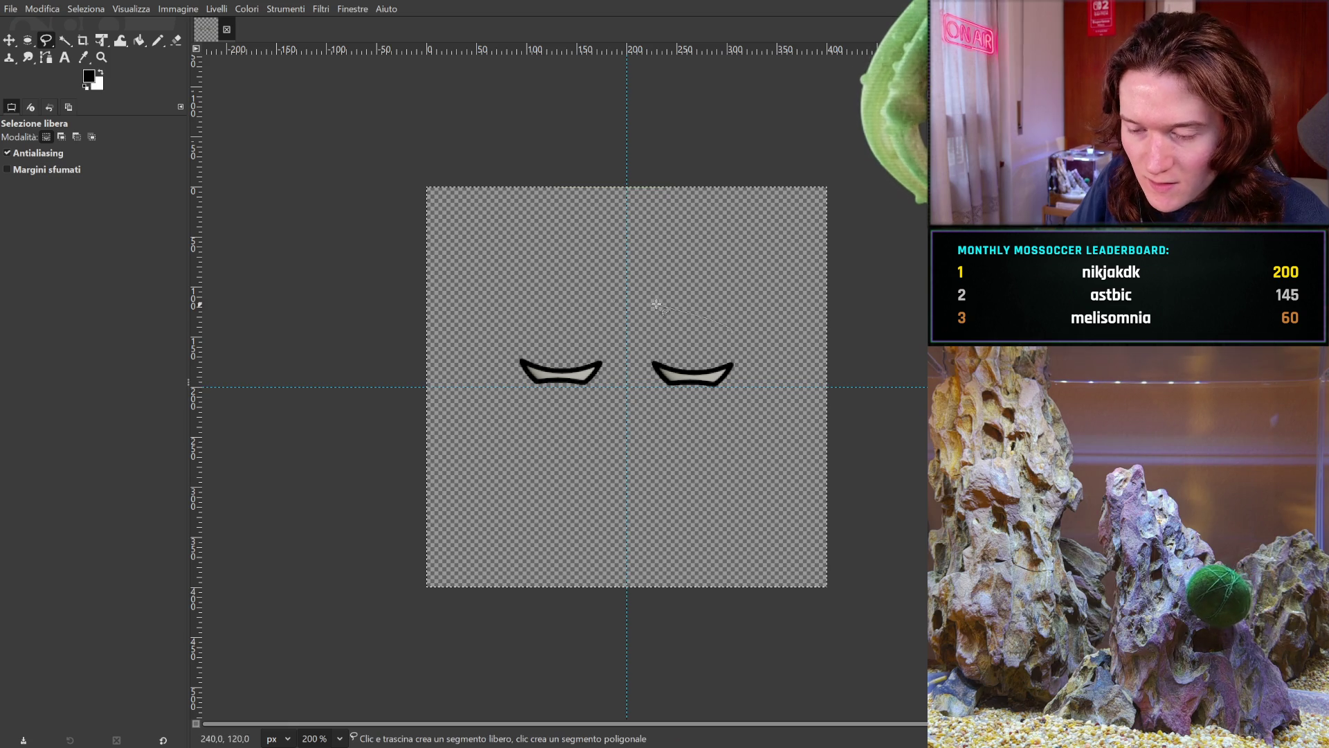
pyautogui.click(732, 334)
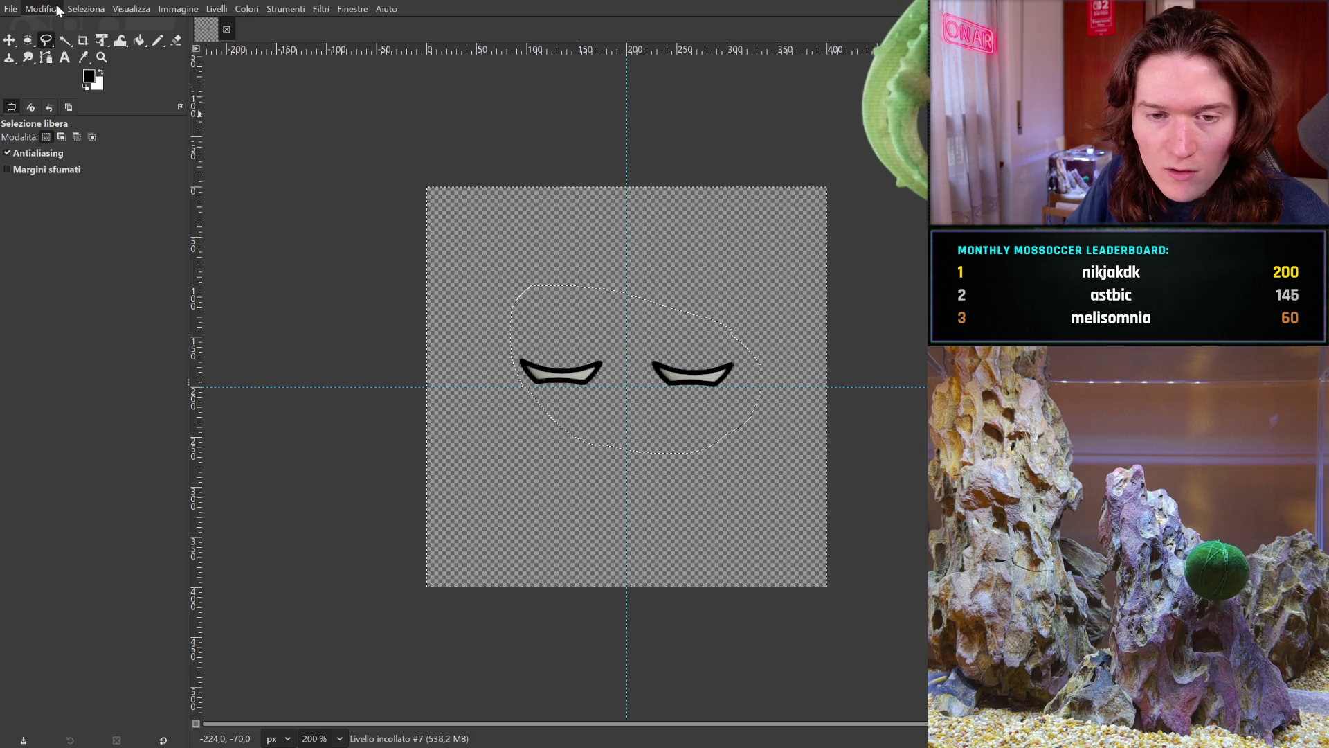
pyautogui.hotkey('ctrl', 'x')
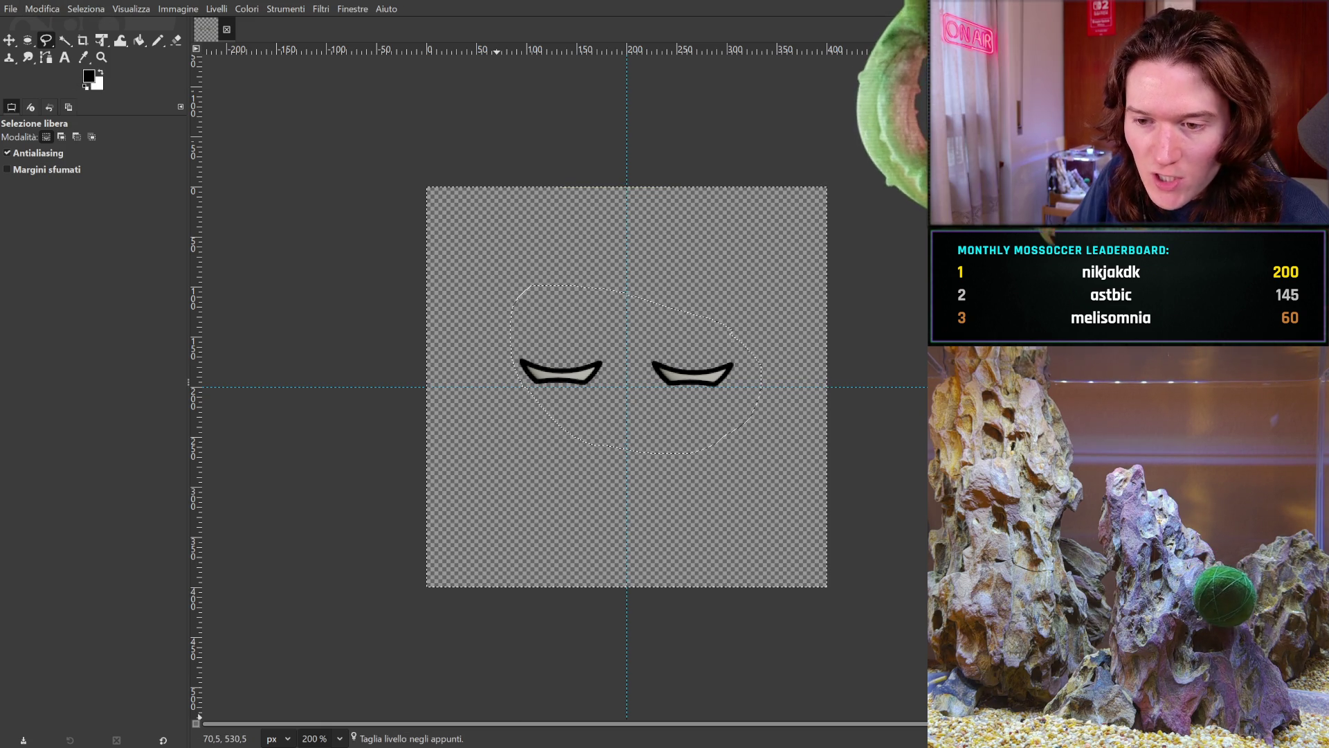
pyautogui.press('3')
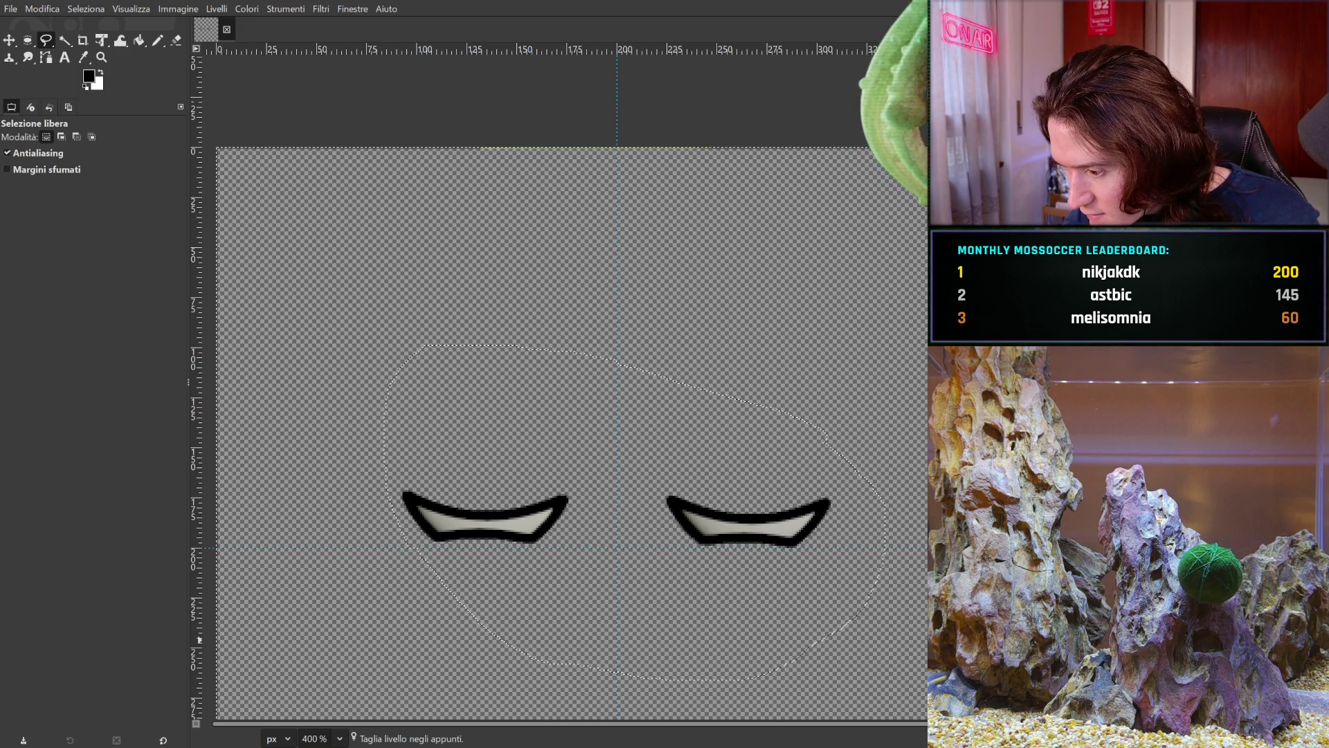
pyautogui.hotkey('ctrl', 'x')
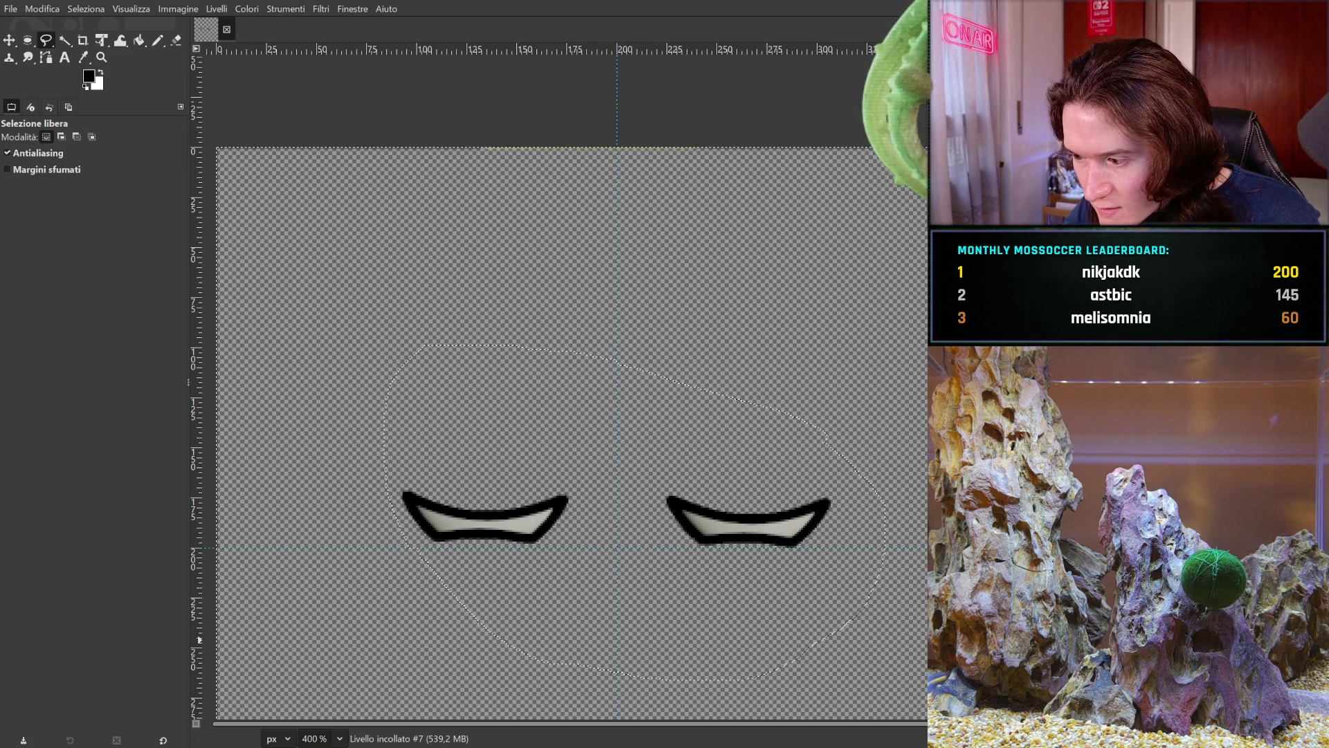
pyautogui.hotkey('shift', 'ctrl', 'd')
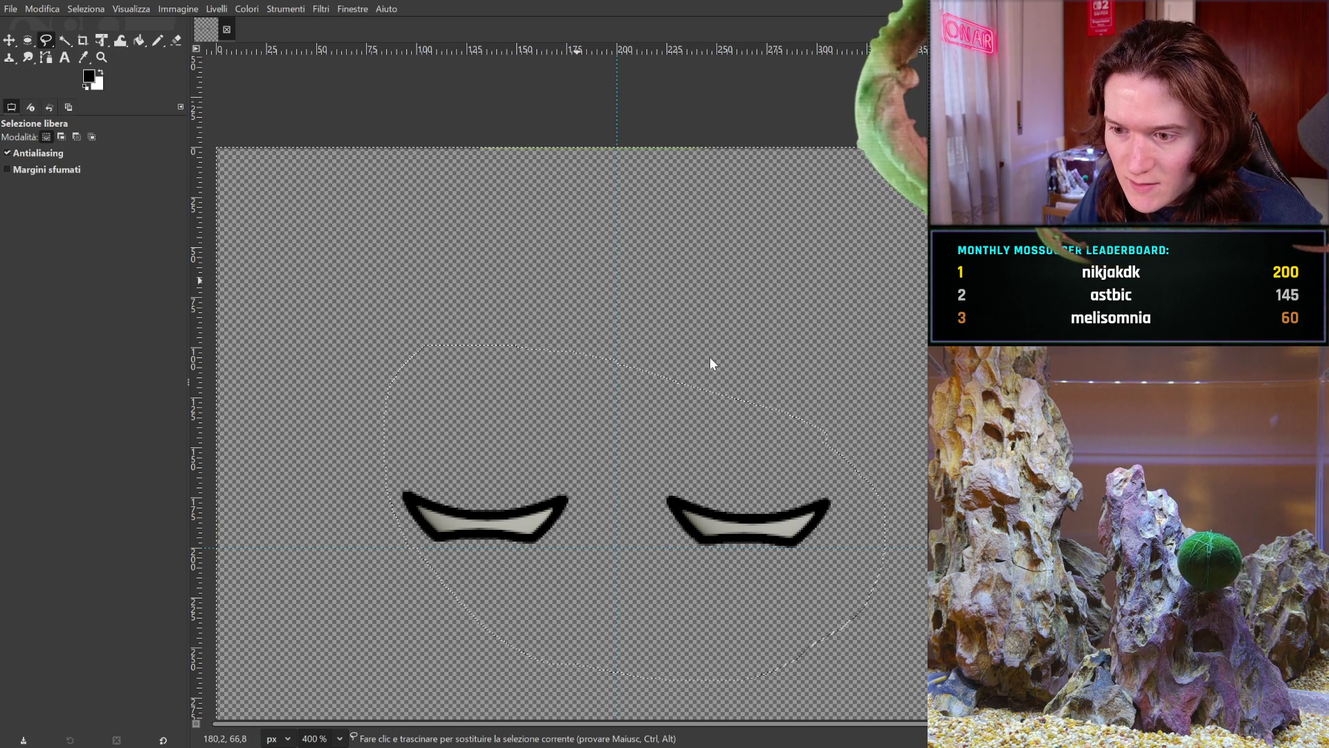
pyautogui.hotkey('ctrl', 'x')
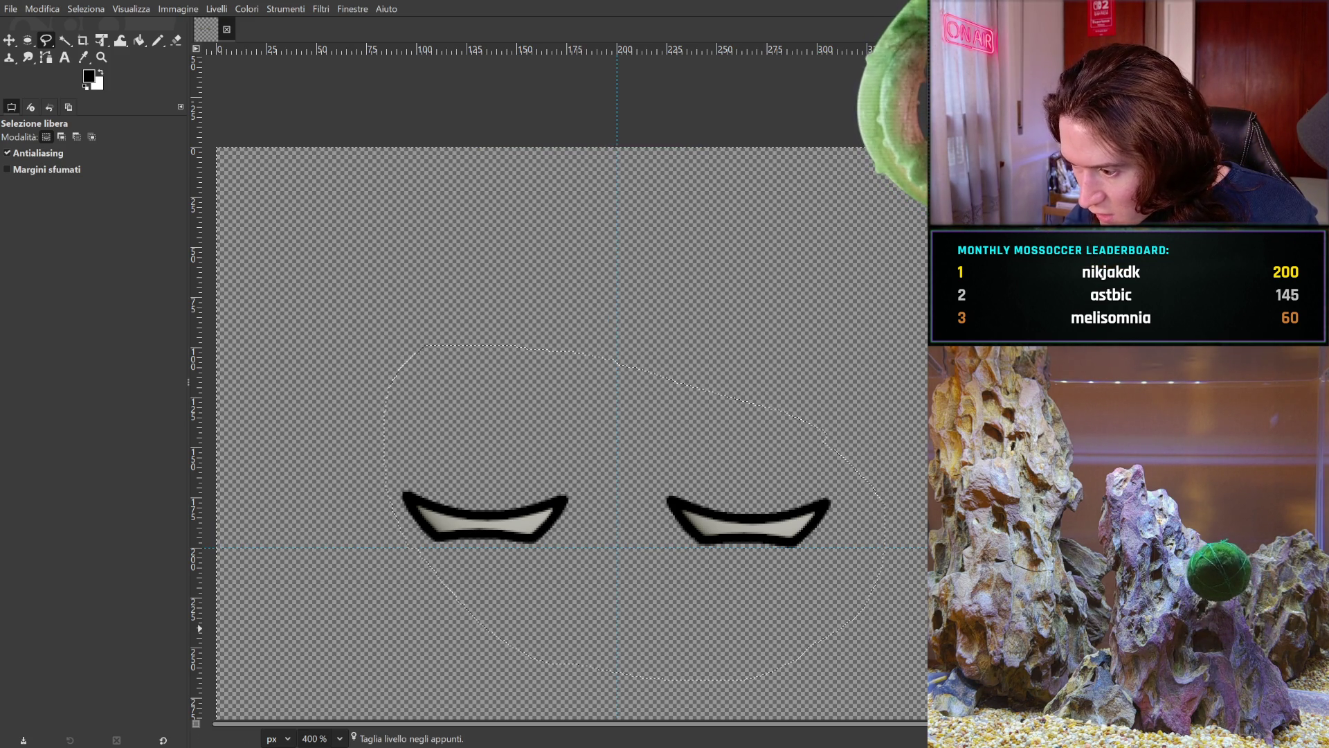
pyautogui.hotkey('ctrl', 'x')
pyautogui.hotkey('ctrl', 'z')
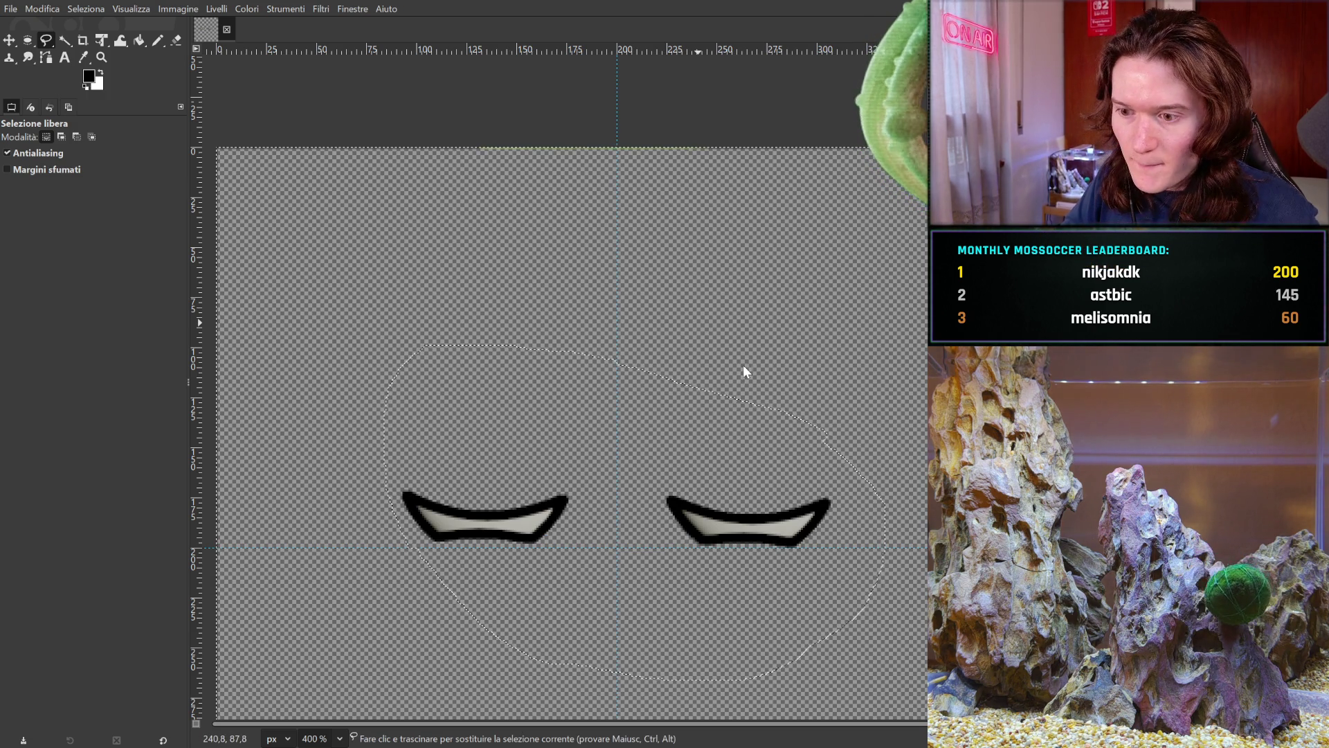
pyautogui.hotkey('ctrl', 'x')
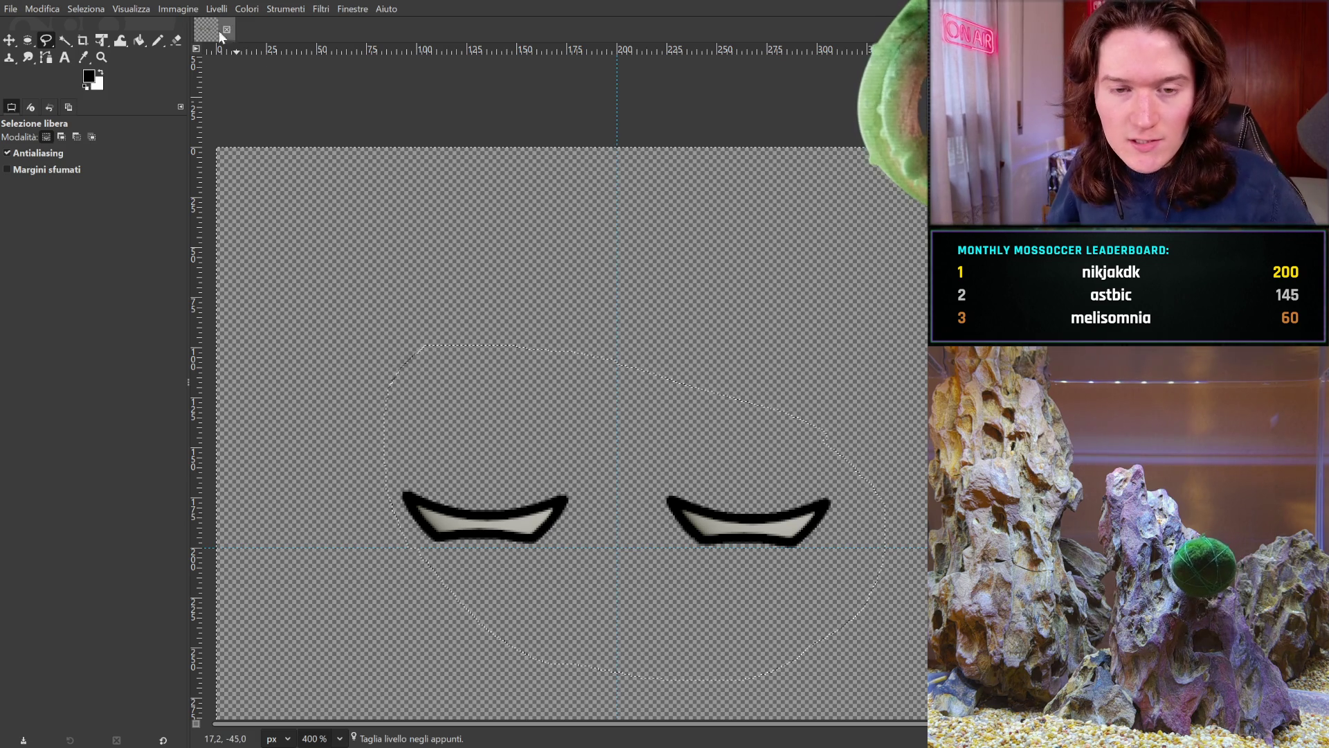
pyautogui.hotkey('shift', 'ctrl', 'a')
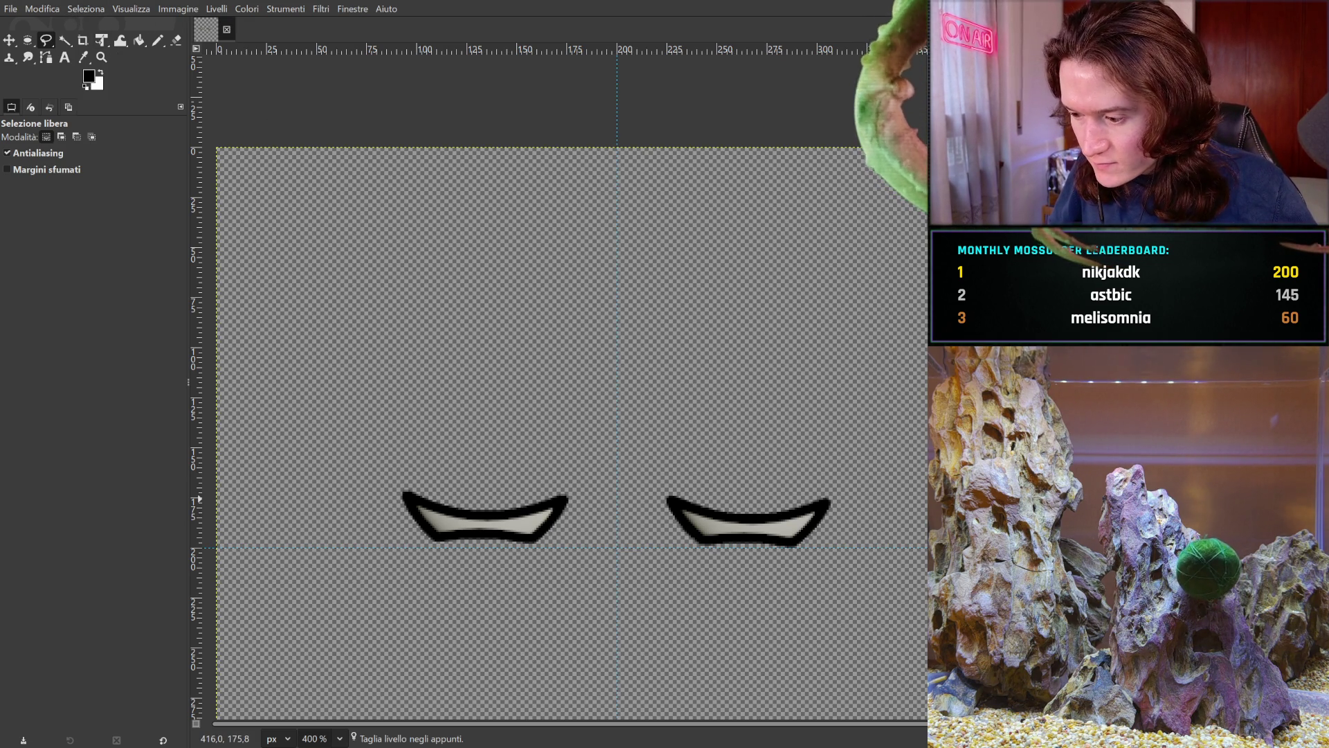
# - Step down through the lowered-lid and pupil-covering stages, then back up to the open eyes
pyautogui.hotkey('ctrl', 'z')
pyautogui.hotkey('ctrl', 'v')
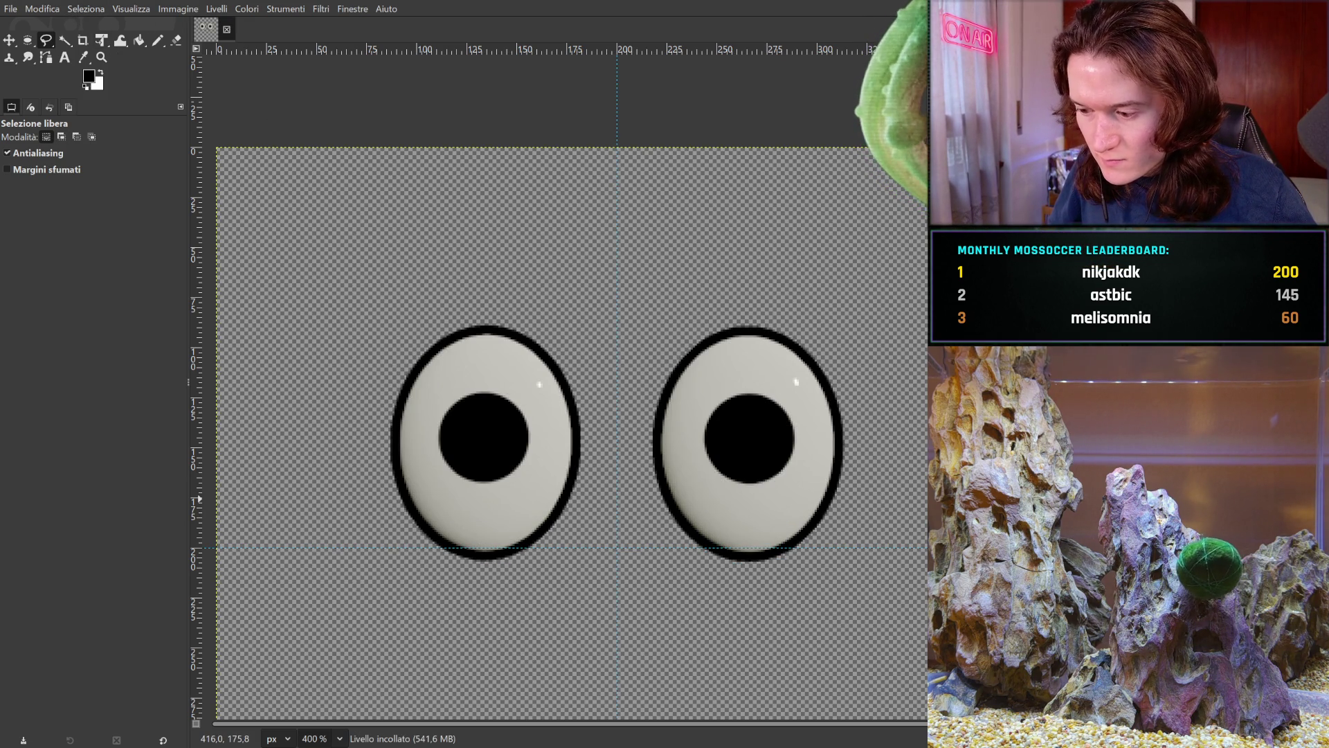
pyautogui.press('Down')
pyautogui.press('Down')
pyautogui.press('Down')
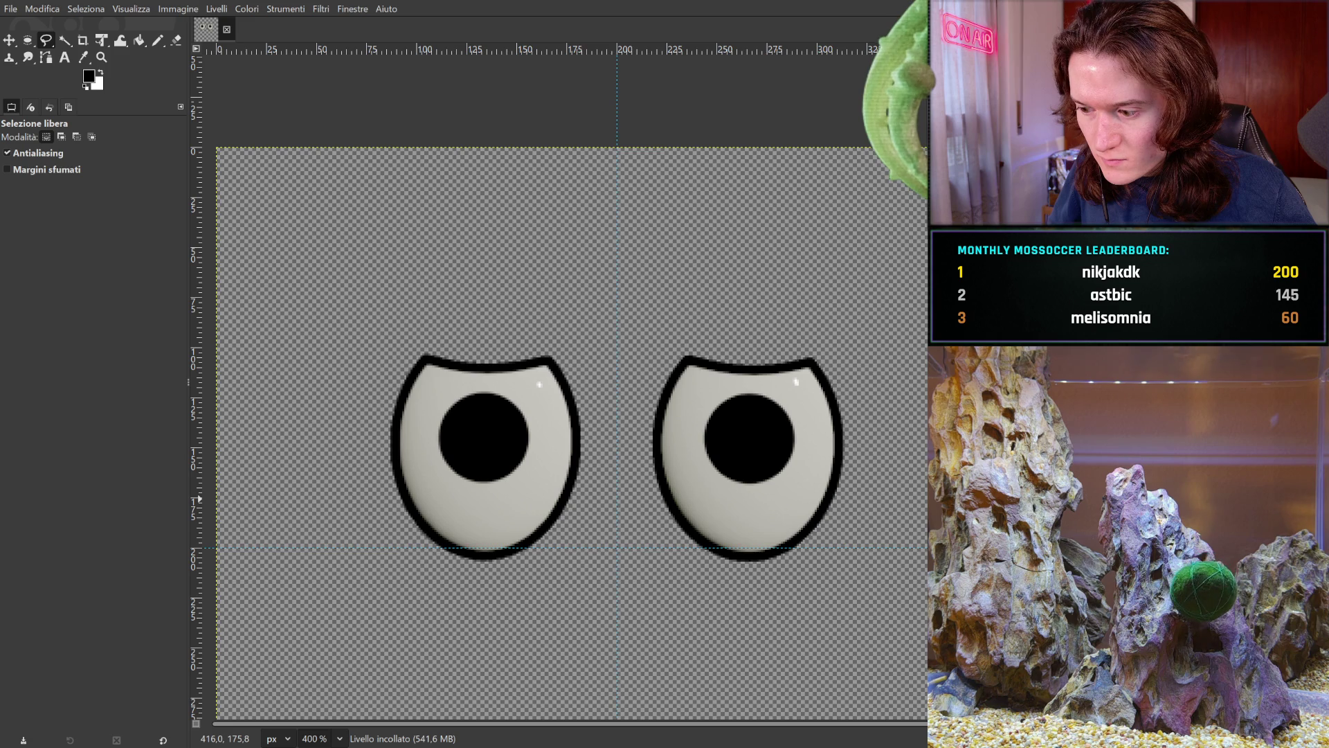
pyautogui.press('Down')
pyautogui.press('Down')
pyautogui.press('Down')
pyautogui.press('Down')
pyautogui.press('Down')
pyautogui.press('Down')
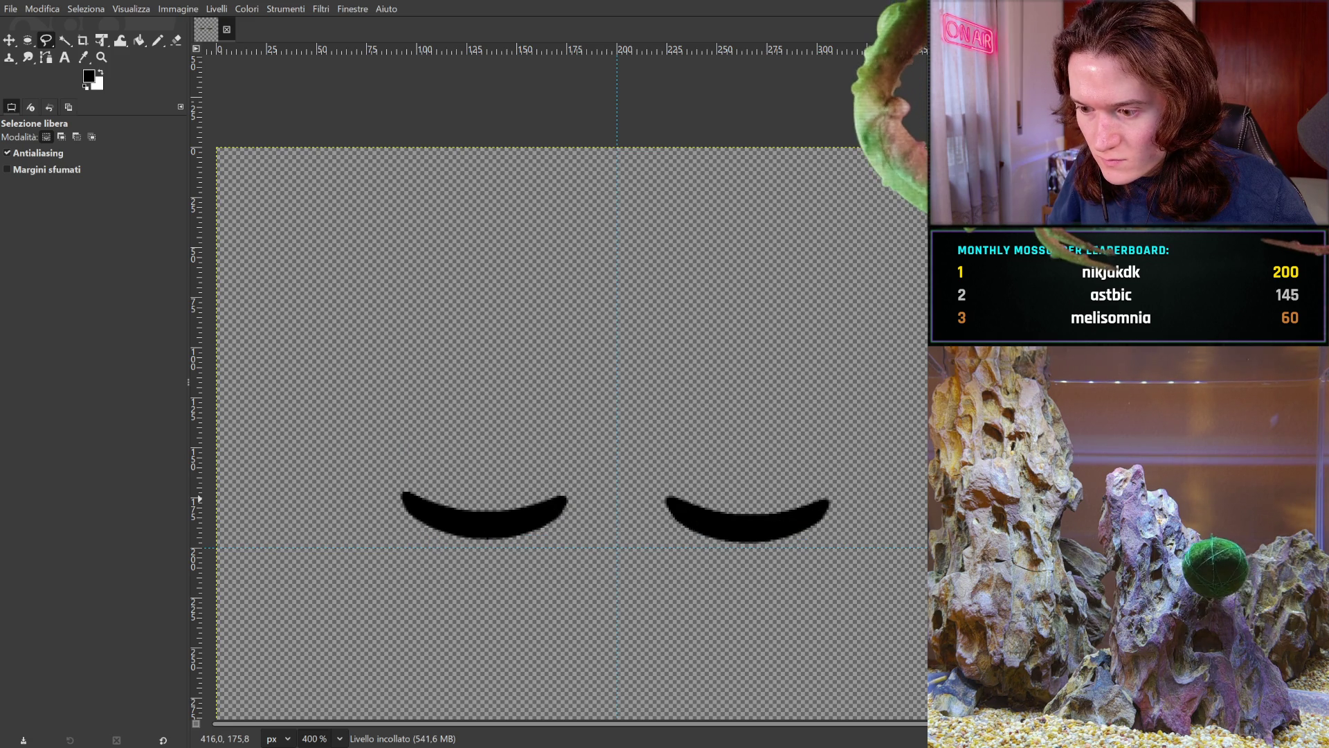
pyautogui.press('Up')
pyautogui.press('Up')
pyautogui.press('Up')
pyautogui.press('Up')
pyautogui.press('Up')
pyautogui.press('Up')
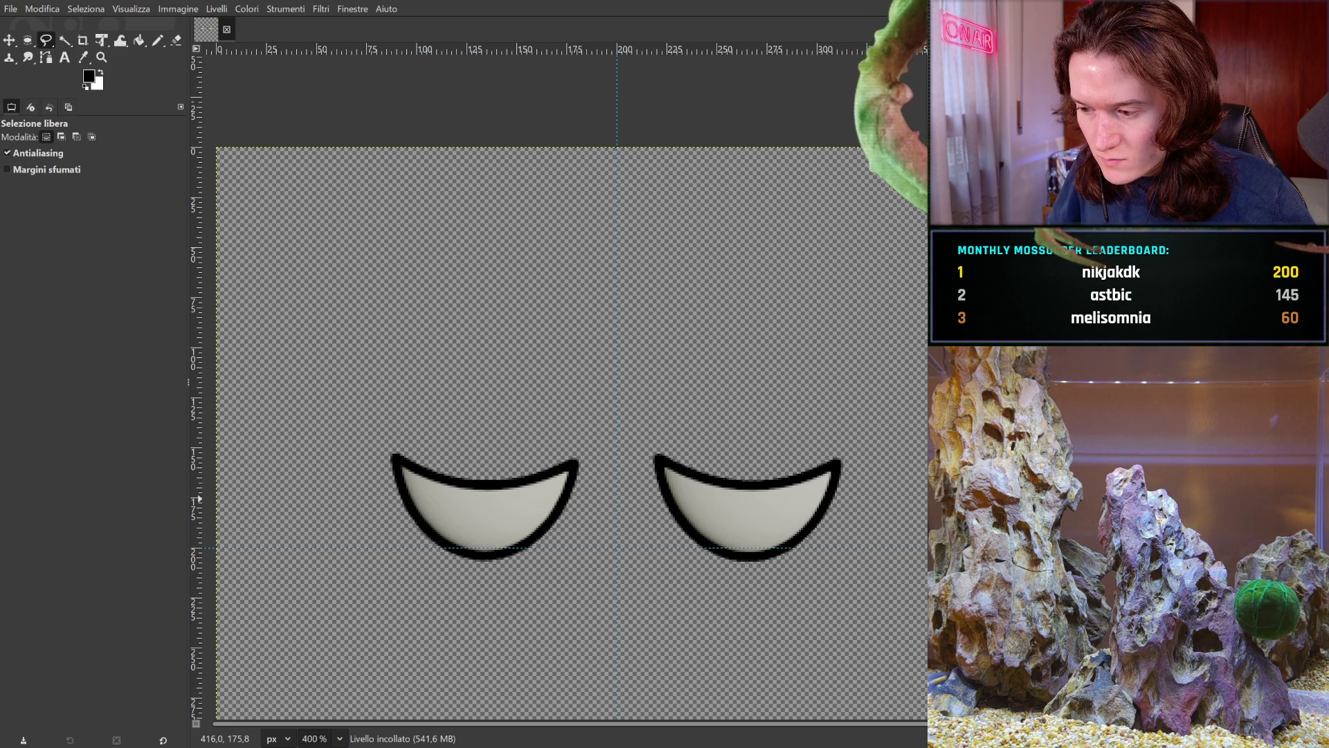
pyautogui.press('Up')
pyautogui.press('Up')
pyautogui.press('Up')
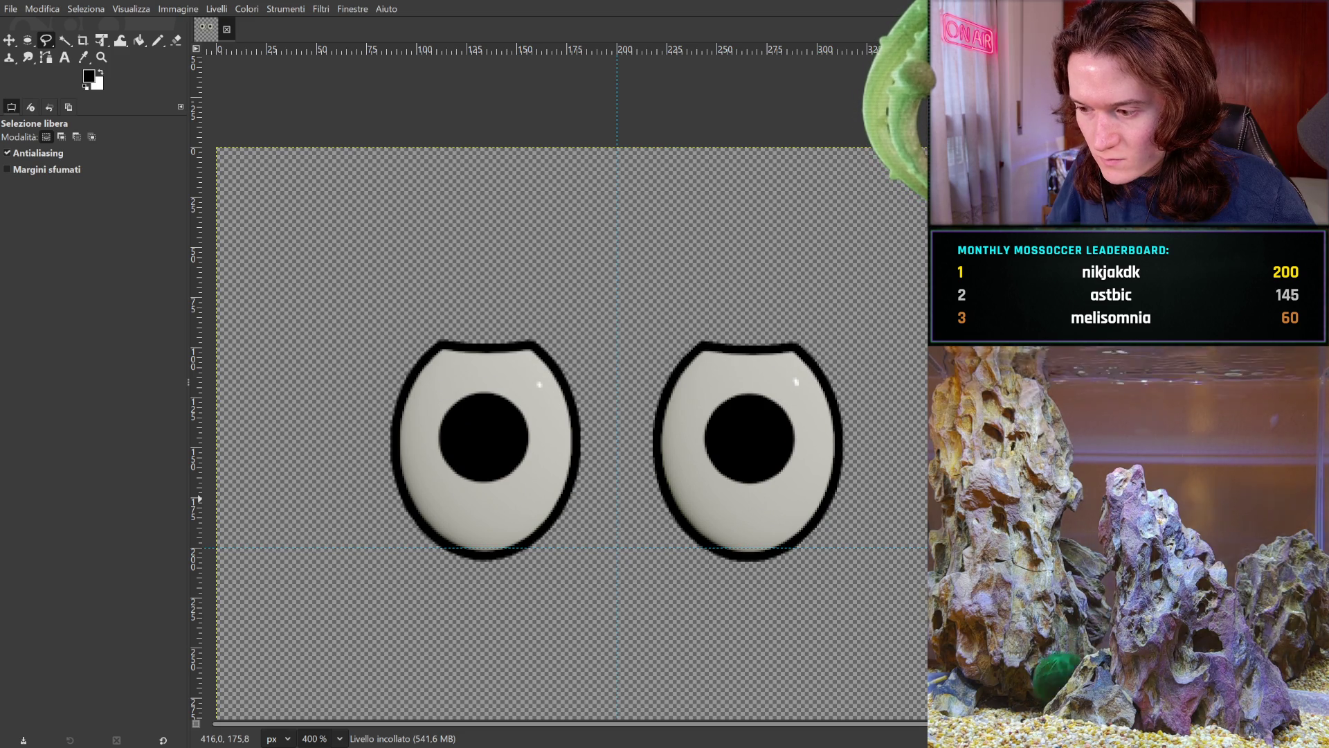
pyautogui.press('Up')
pyautogui.press('Up')
pyautogui.press('Up')
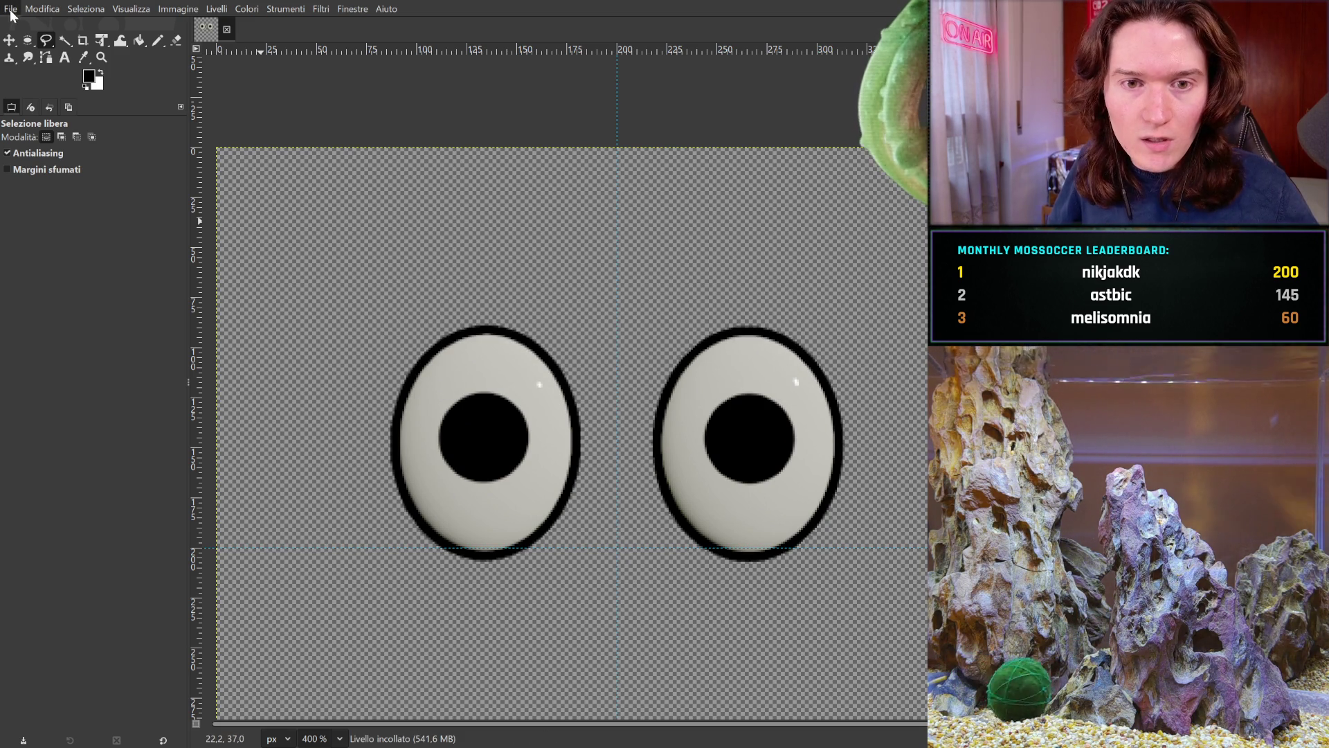
# - Save blink.xcf, export blink.gif, then save blink.xcf again
pyautogui.hotkey('ctrl', 's')
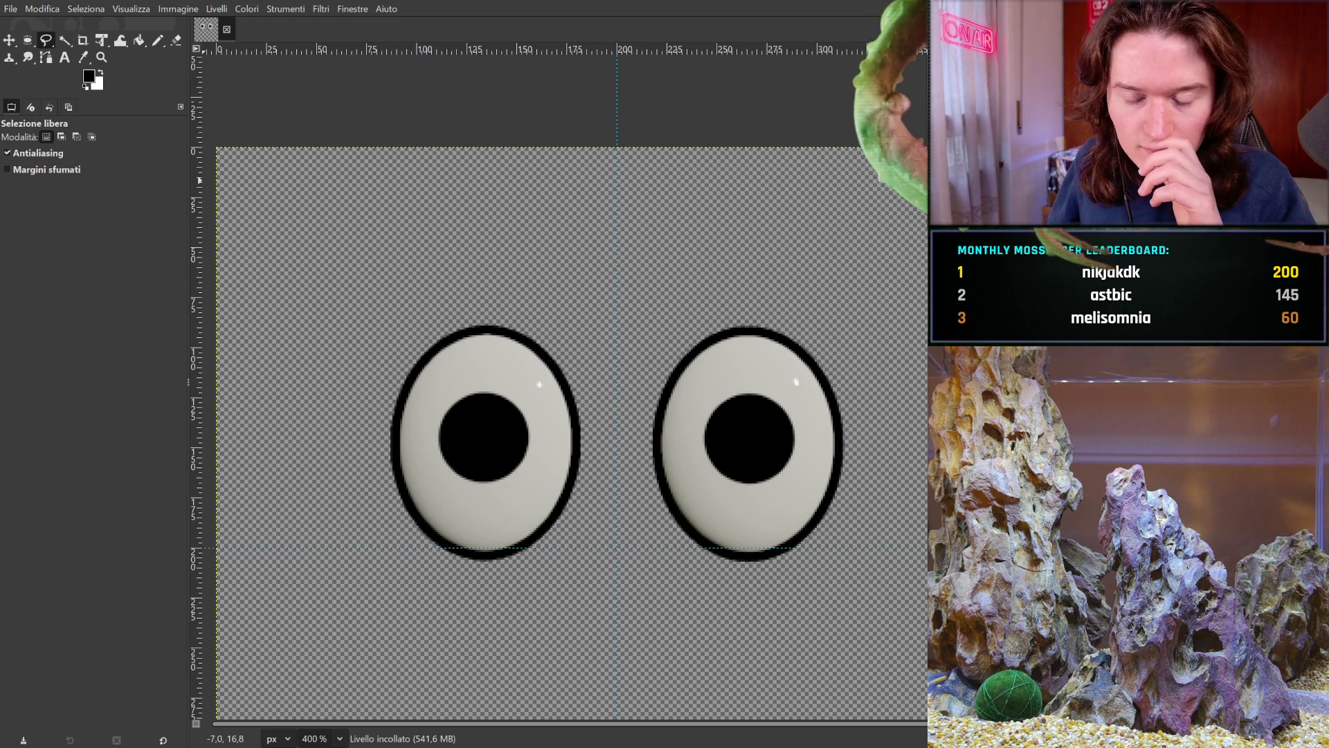
pyautogui.hotkey('ctrl', 'e')
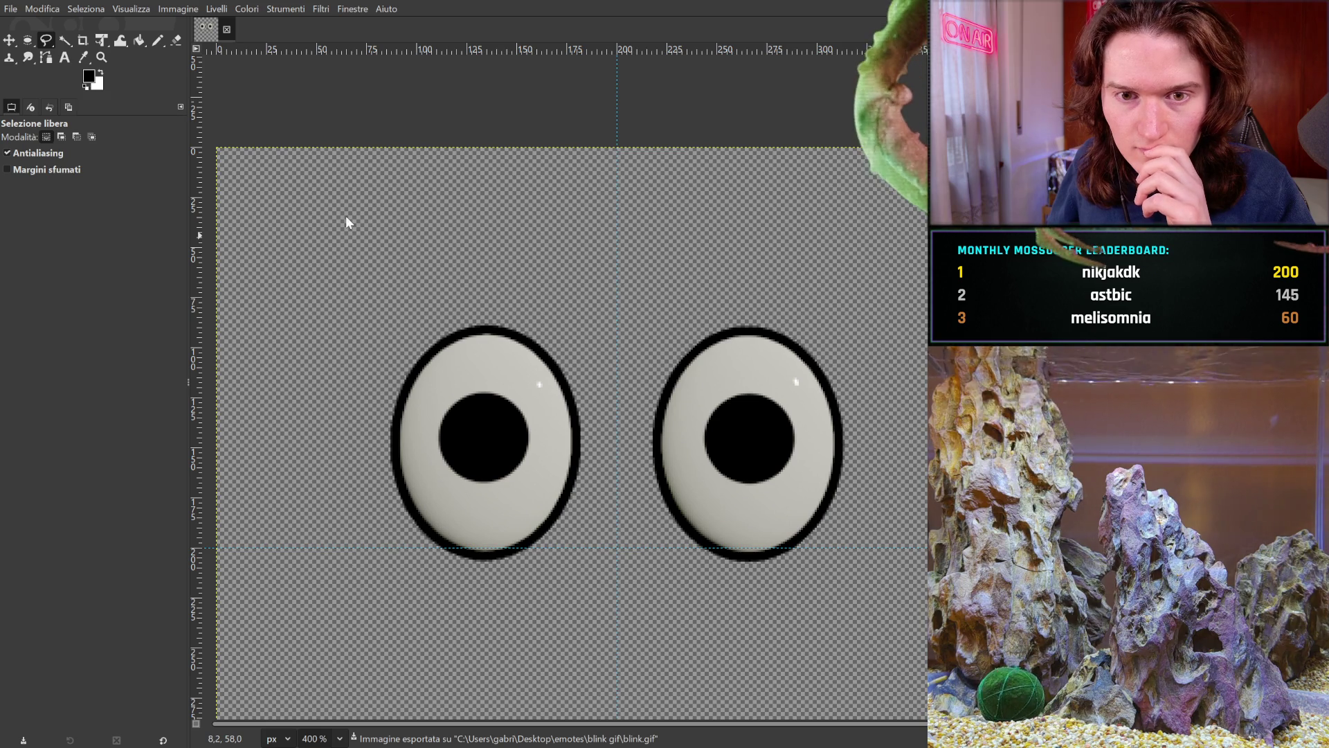
pyautogui.hotkey('ctrl', 's')
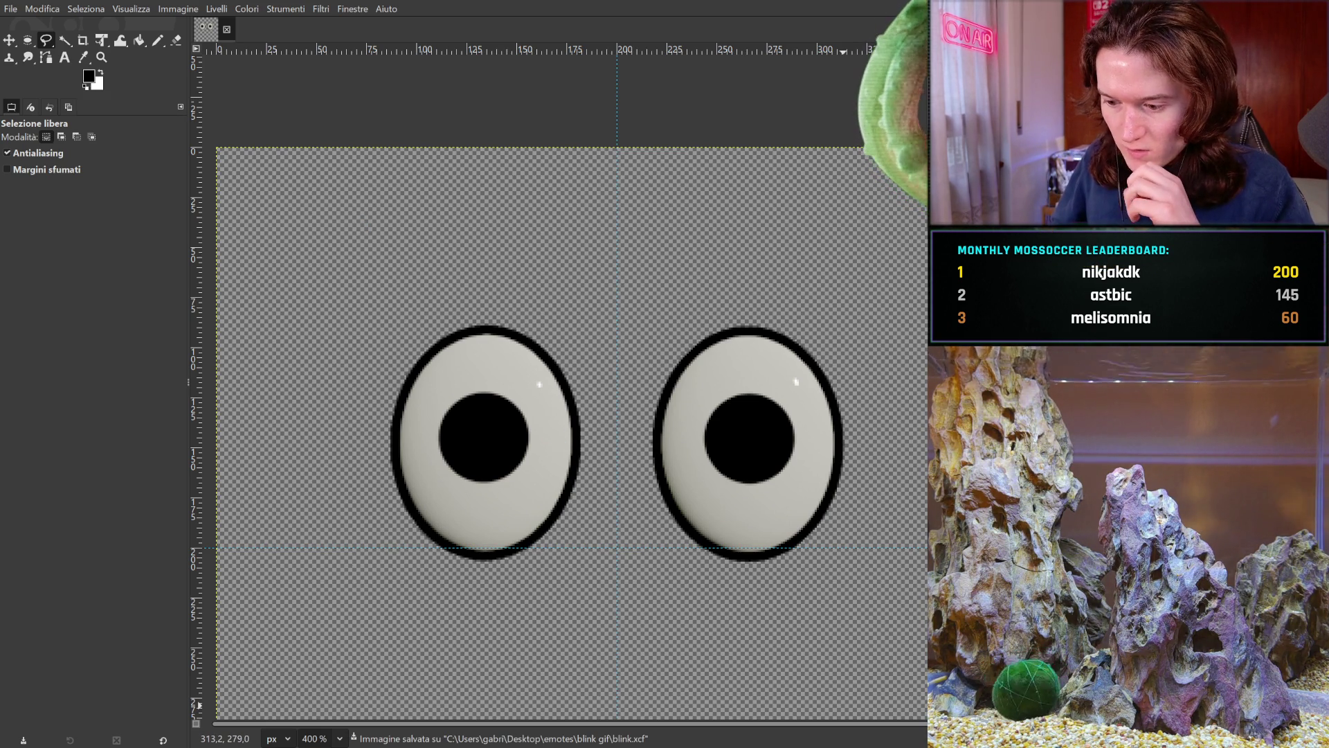
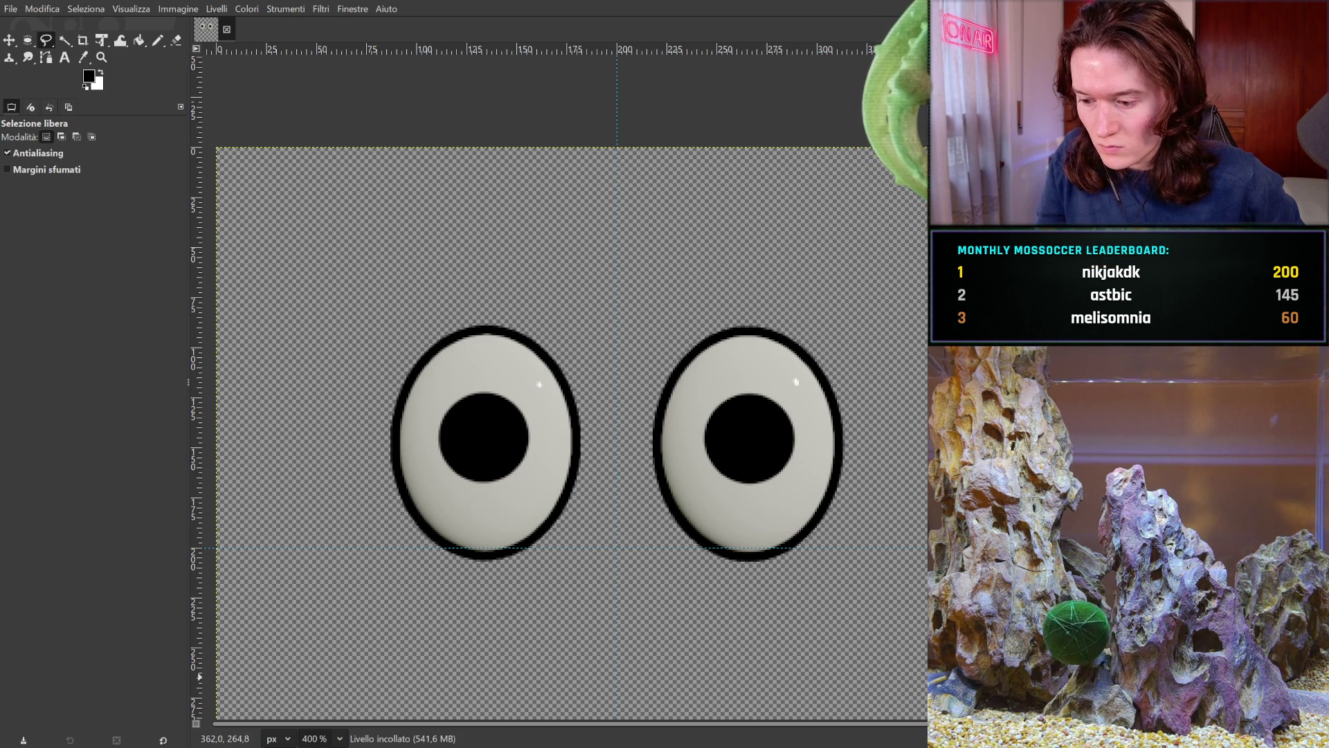
# - Switch briefly to the YouTube music video, then return to the moss-ball model in Blender
pyautogui.hotkey('alt', 'Tab')
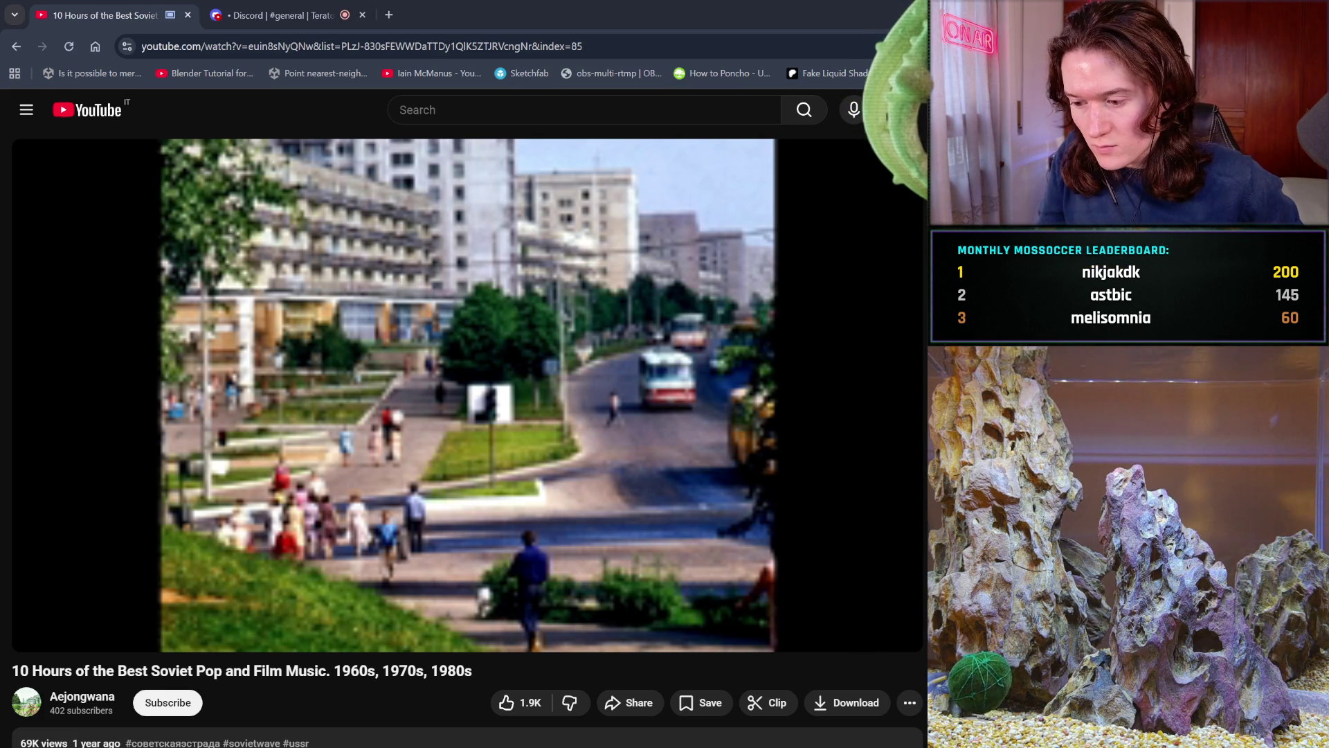
pyautogui.hotkey('alt', 'Tab')
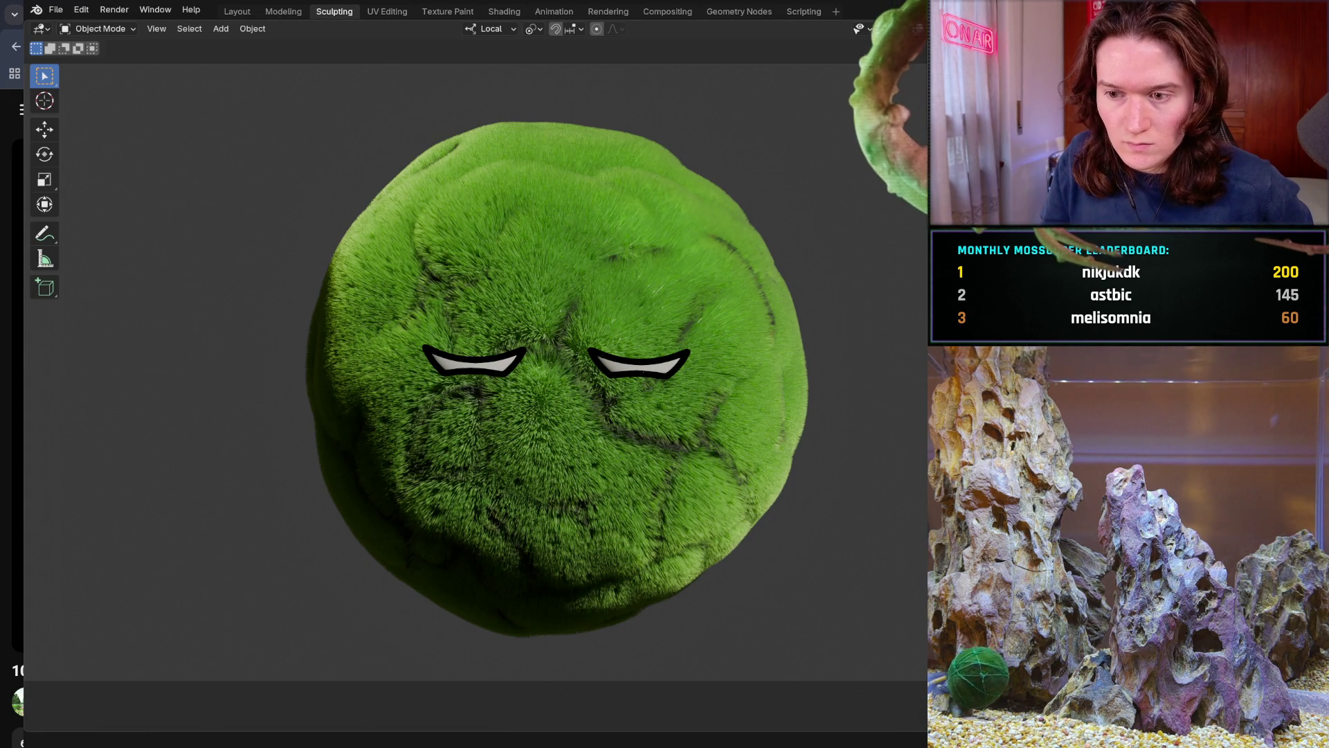
pyautogui.click(55, 9)
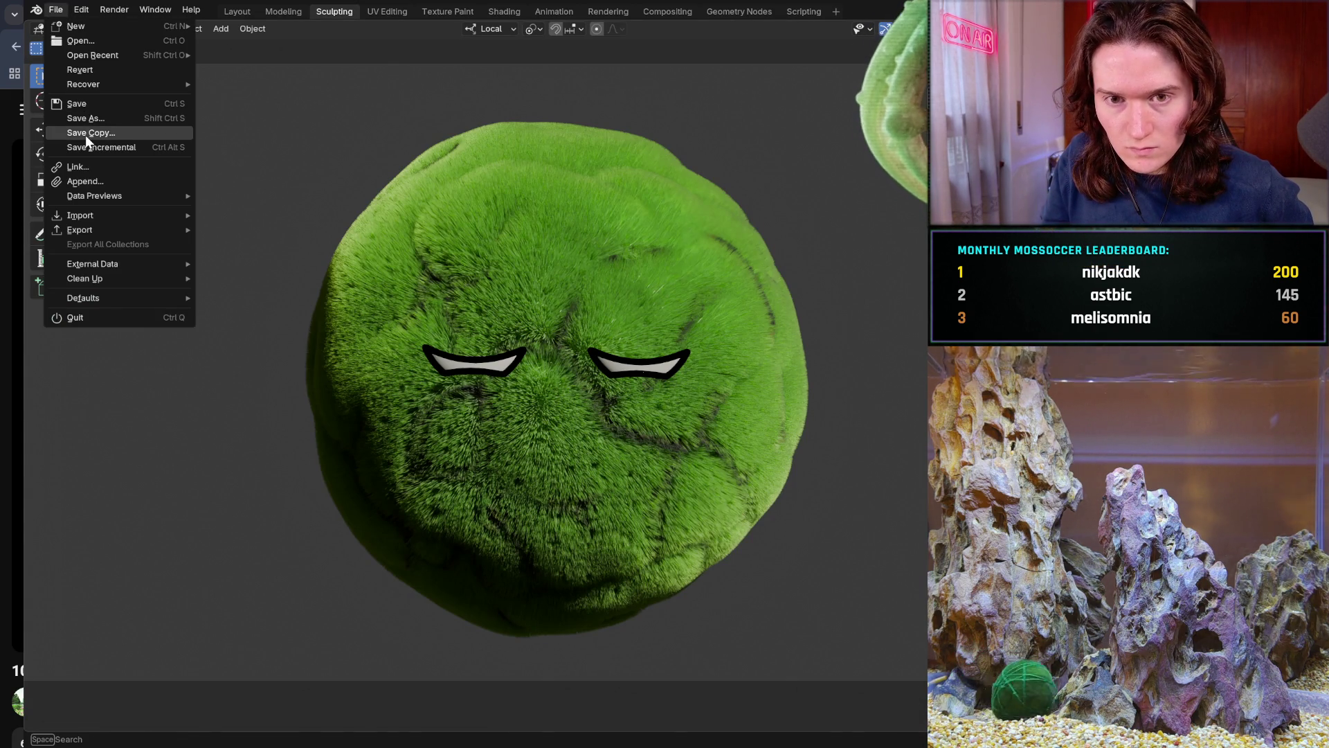